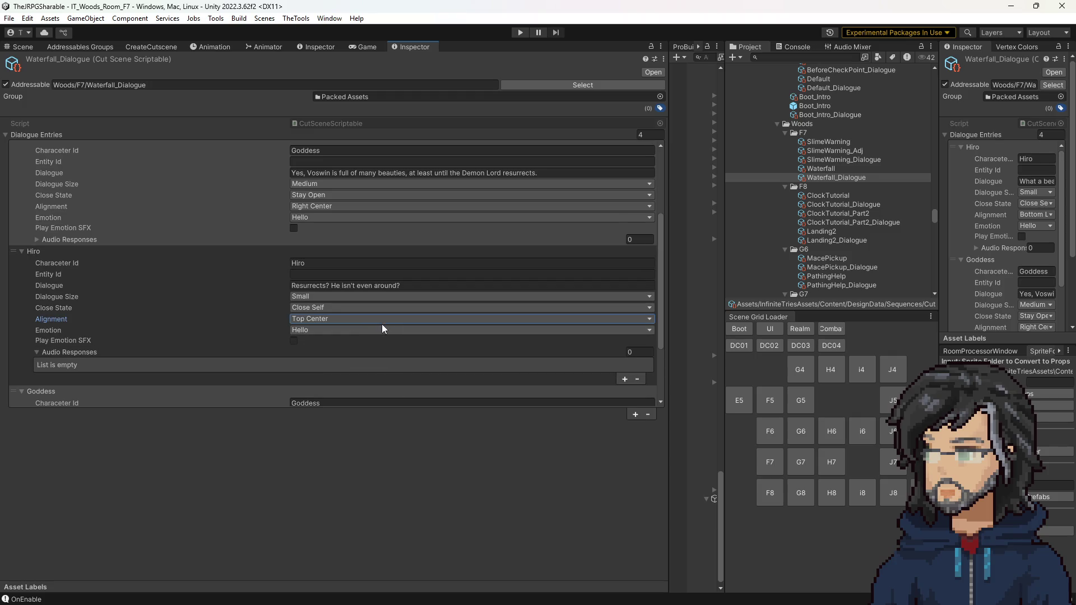
# Review Hiro's dialogue entries, then orbit the Scene view over the level grid.
pyautogui.scroll(-3, 337, 342)
pyautogui.scroll(-2, 327, 331)
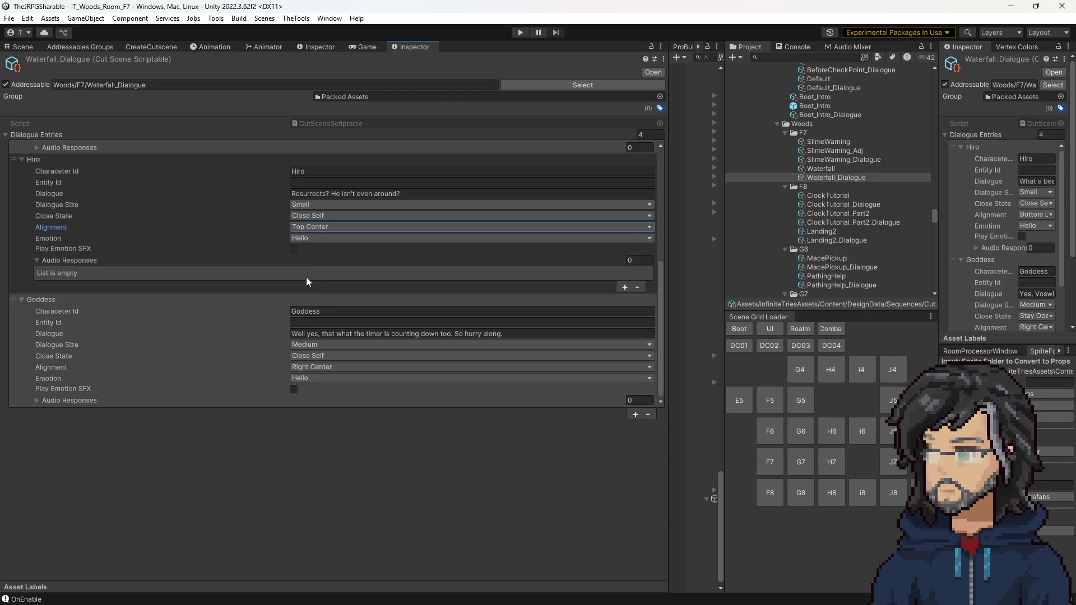
pyautogui.scroll(10, 331, 324)
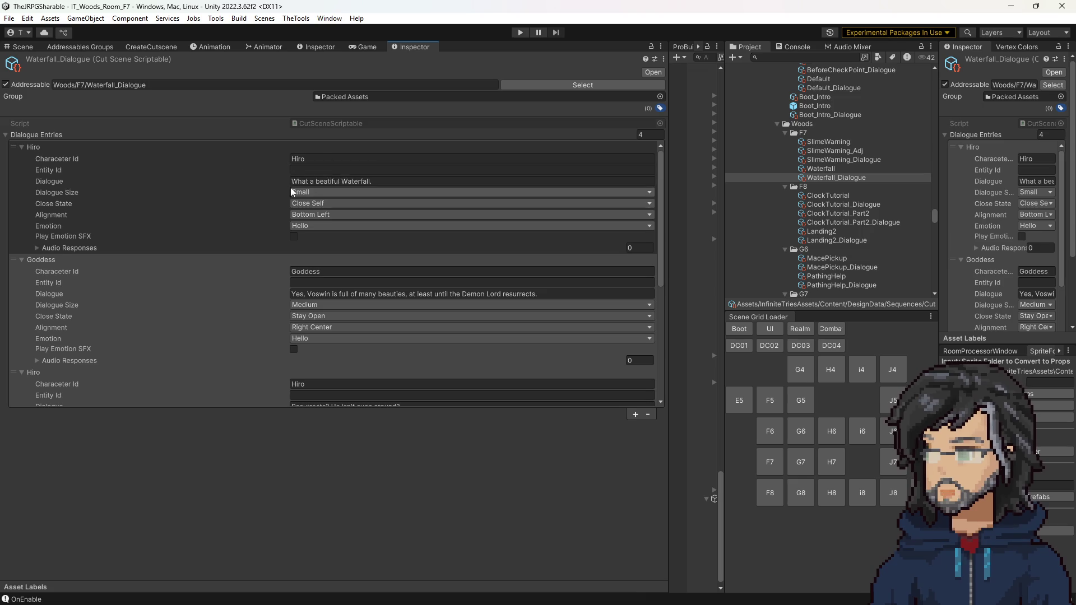
pyautogui.click(25, 47)
pyautogui.moveTo(308, 166); pyautogui.dragTo(436, 74)
# Play-test the woods room, stop, and bring up the Post Slime Fight debug flags.
pyautogui.click(521, 32)
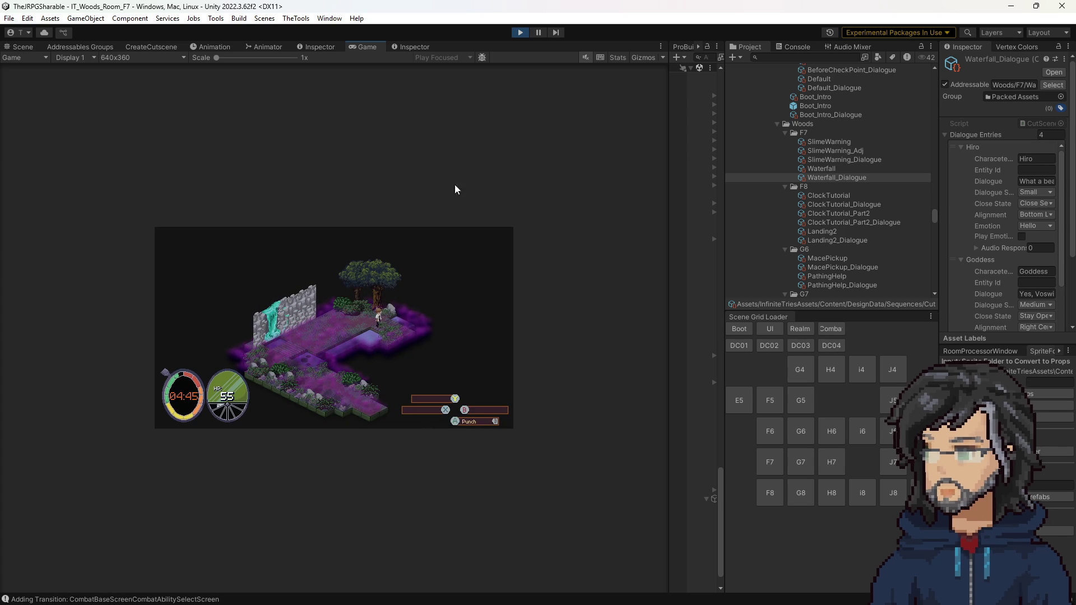
pyautogui.click(521, 32)
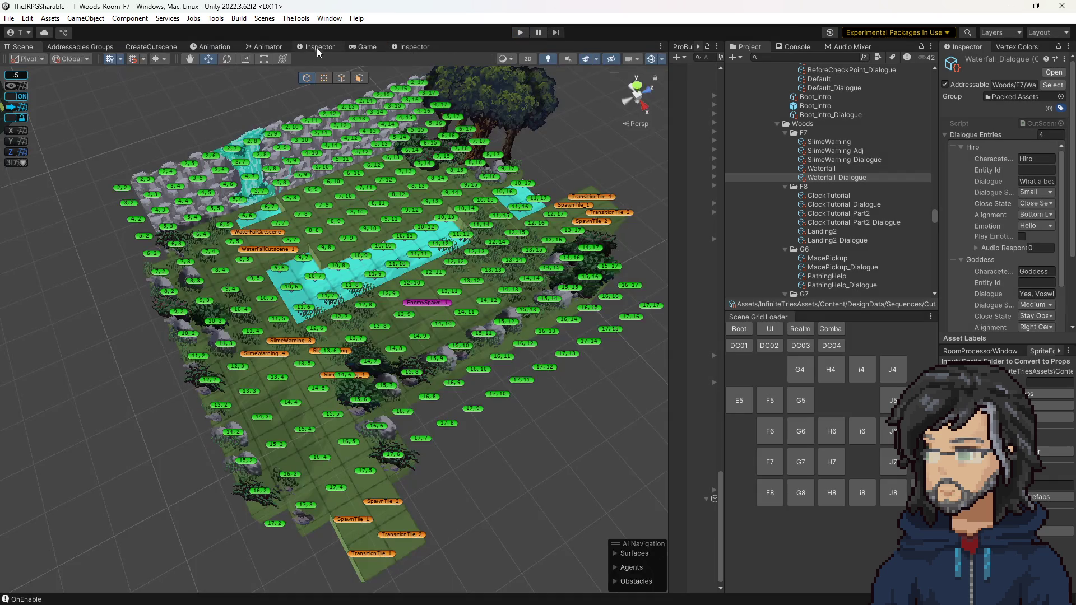
pyautogui.click(318, 47)
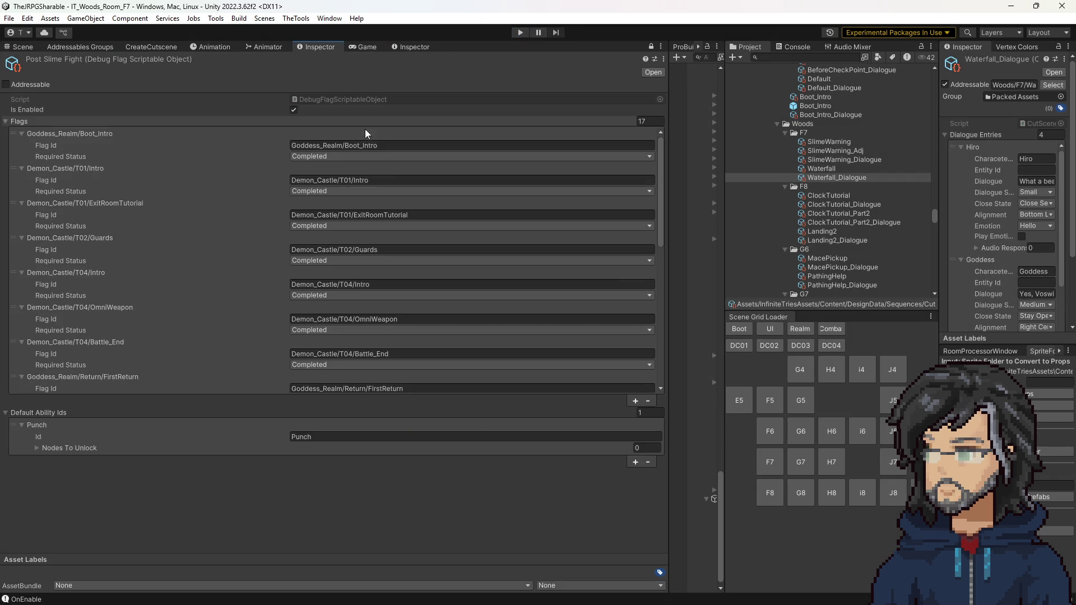
# Load Waterfall_Dialogue into the side inspector and widen that inspector.
pyautogui.click(422, 47)
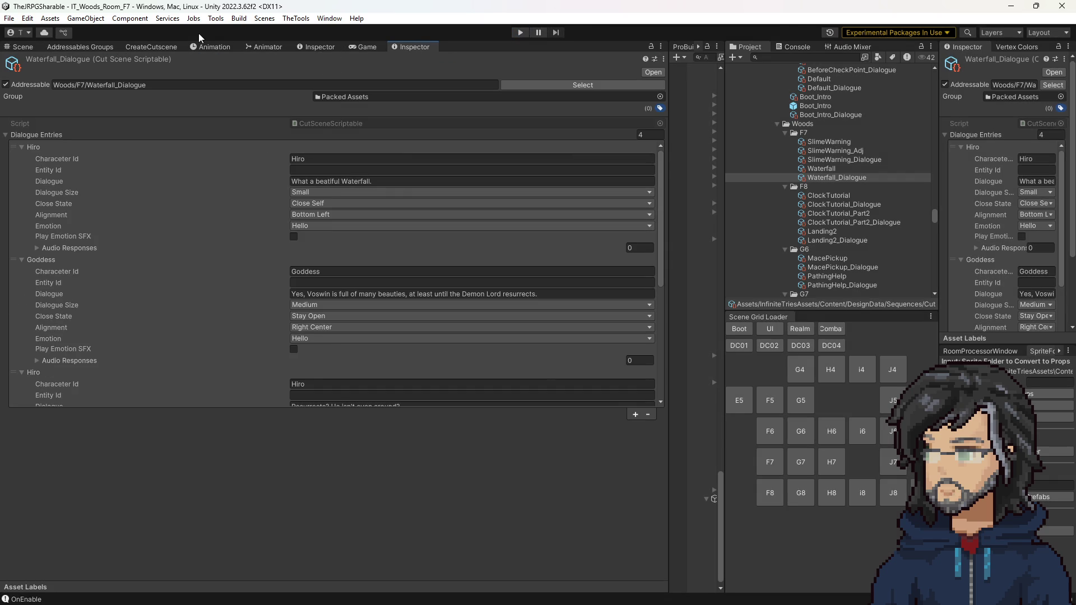
pyautogui.click(318, 46)
pyautogui.click(823, 179)
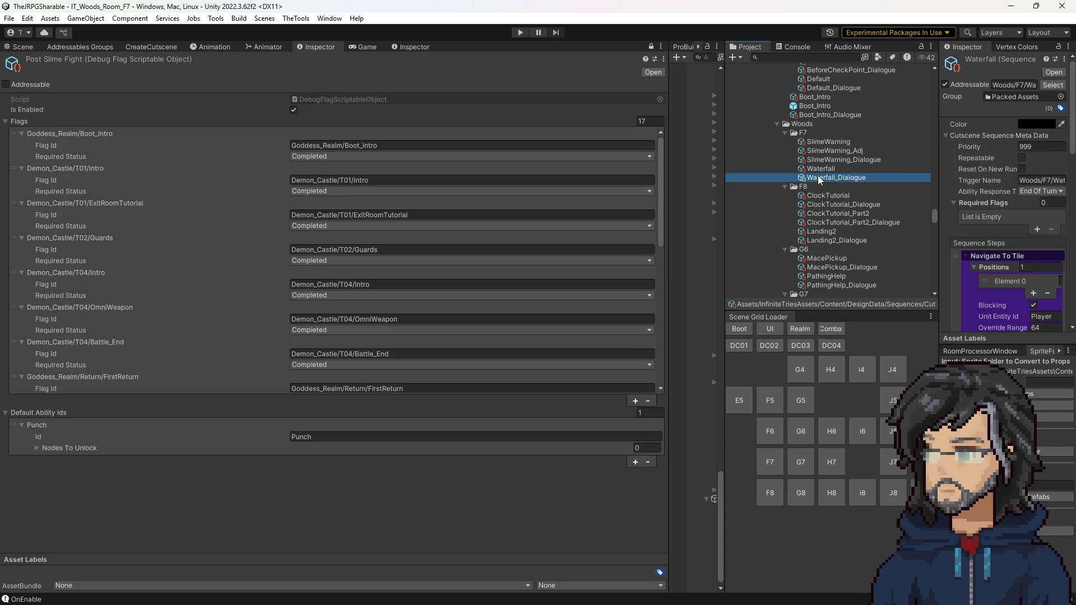
pyautogui.moveTo(940, 220); pyautogui.dragTo(892, 219)
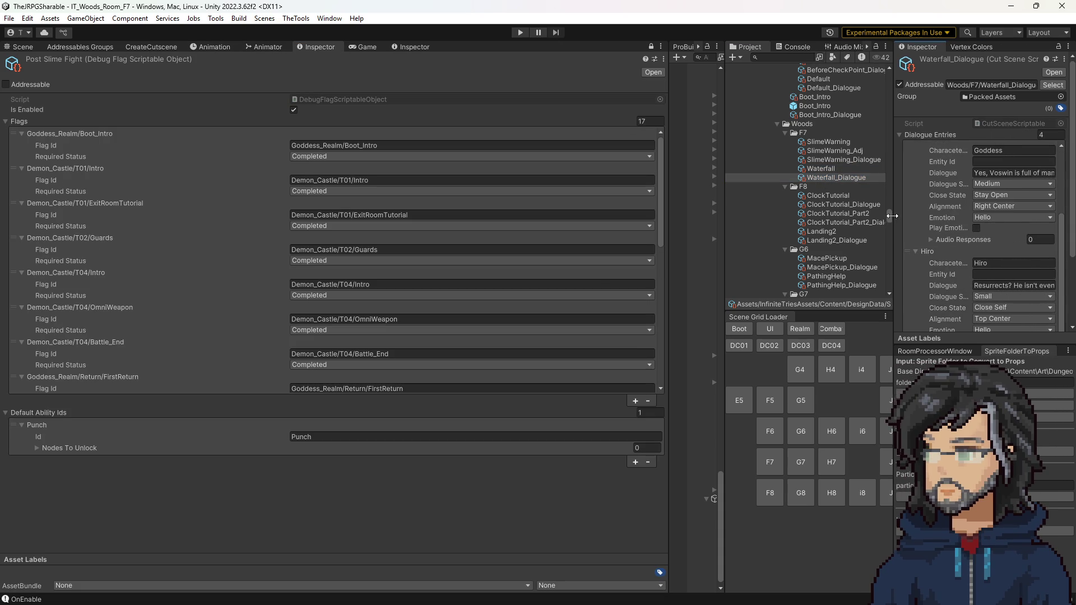
# Load the Waterfall cutscene sequence into the side inspector.
pyautogui.scroll(-5, 970, 275)
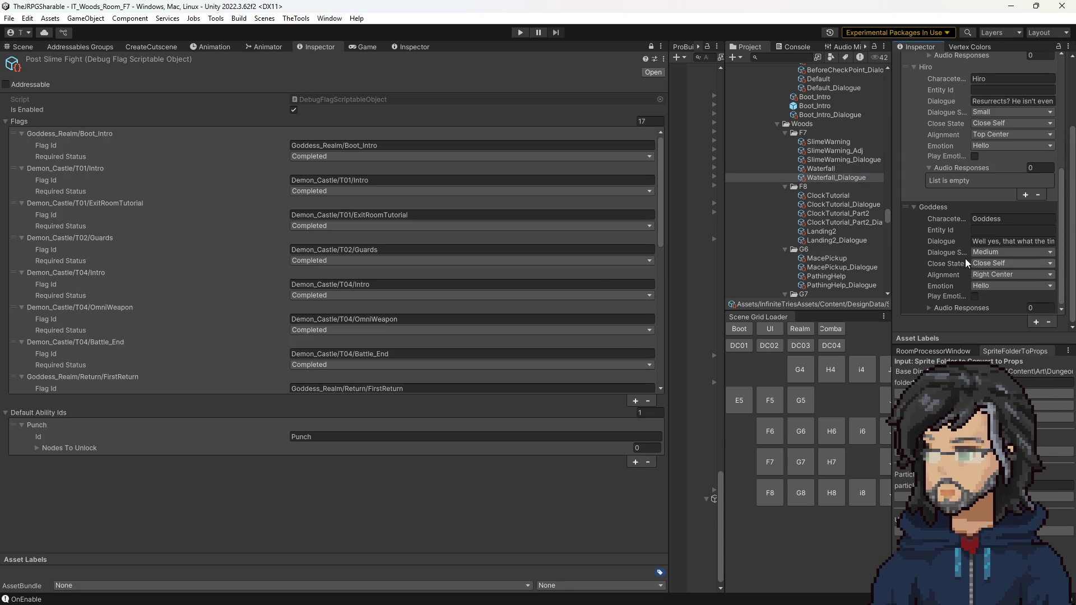
pyautogui.scroll(5, 962, 254)
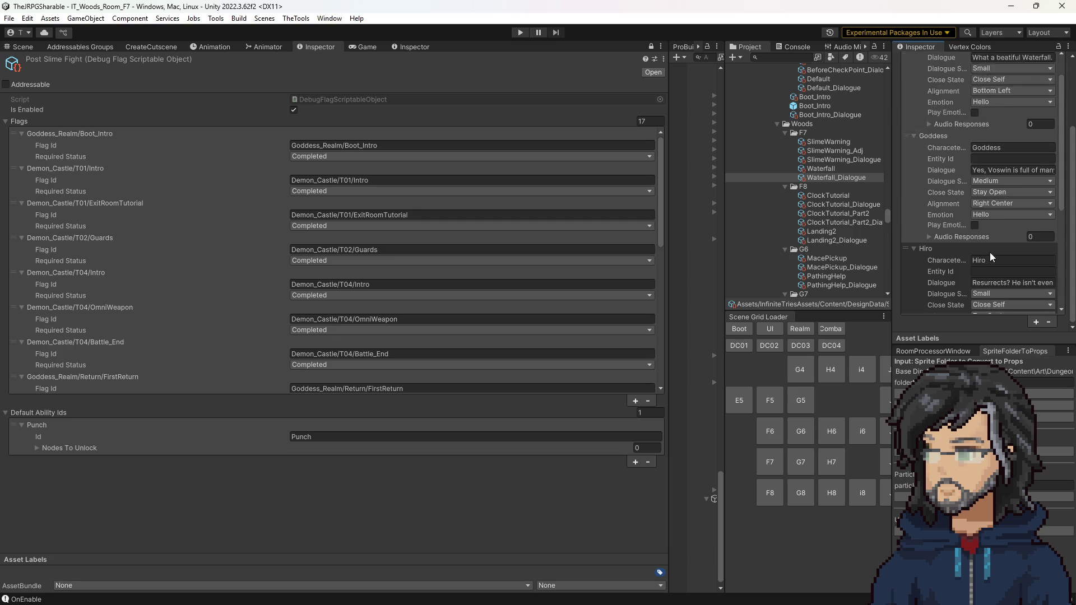
pyautogui.scroll(3, 990, 252)
pyautogui.scroll(-2, 992, 241)
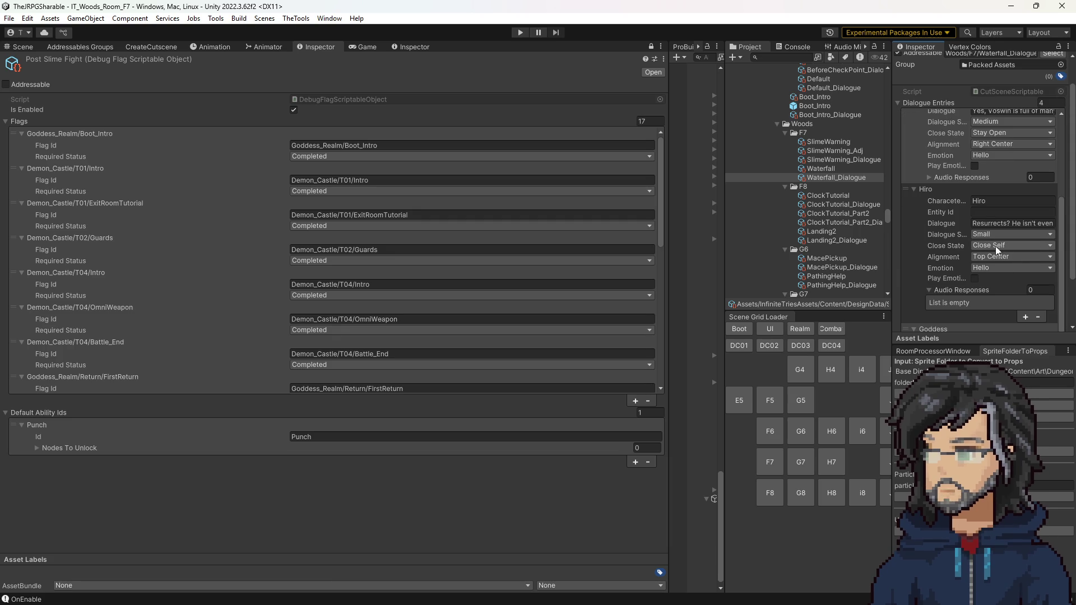
pyautogui.scroll(-2, 989, 196)
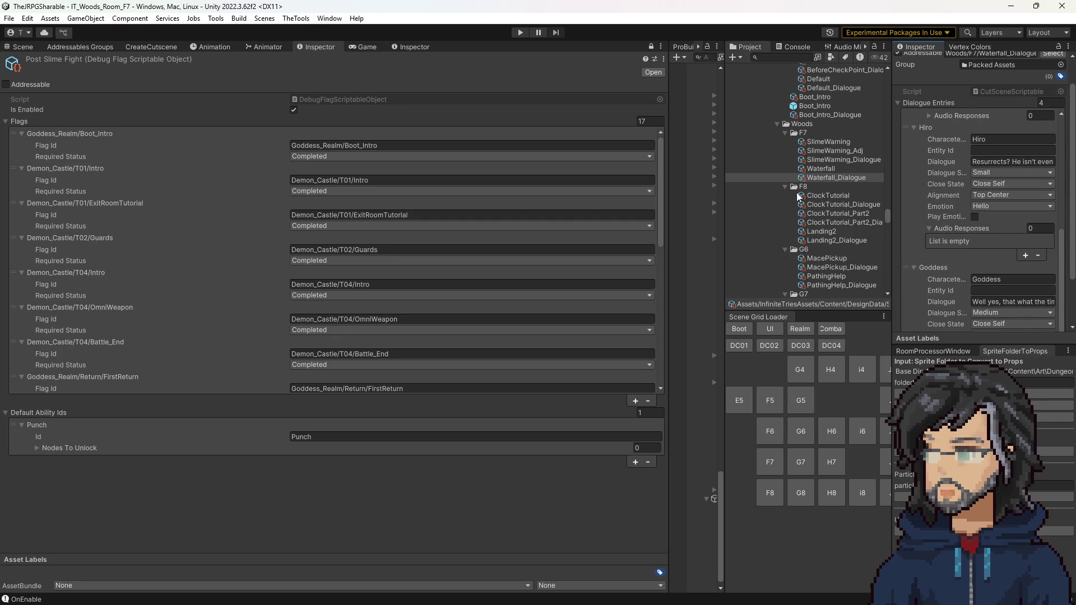
pyautogui.click(820, 168)
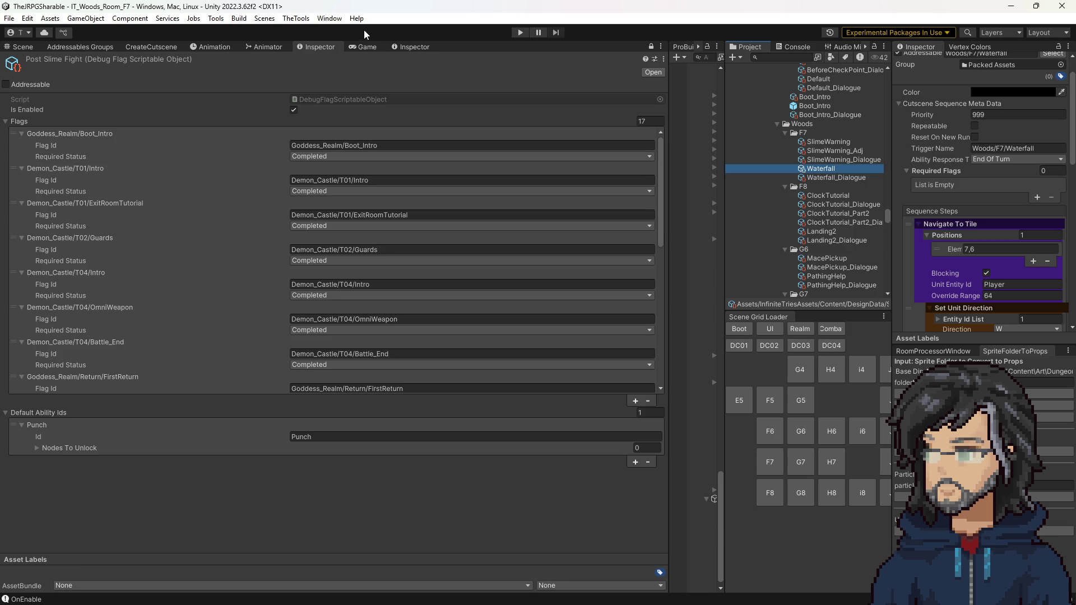
# Set the Waterfall cutscene's Navigate To Tile 8,10 step to Blocking, then show the Game view.
pyautogui.click(405, 48)
pyautogui.scroll(-5, 271, 314)
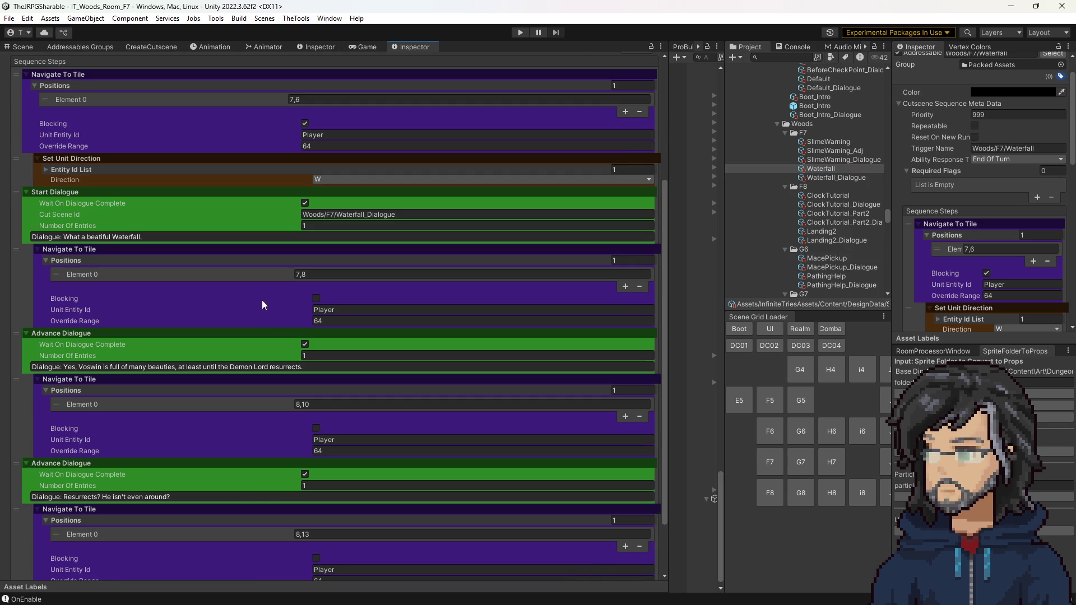
pyautogui.scroll(-3, 132, 339)
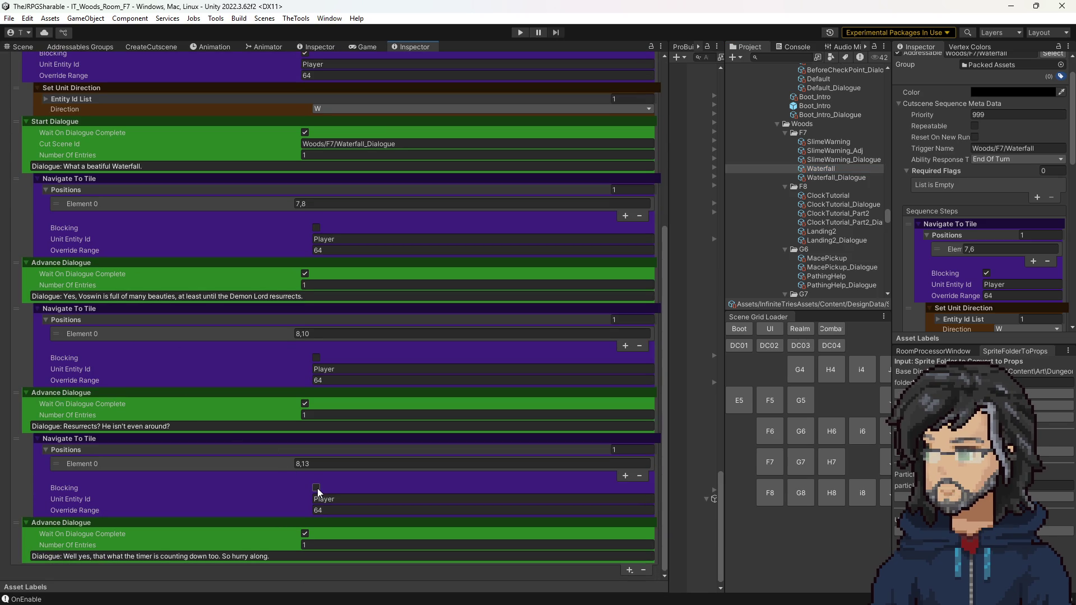
pyautogui.click(317, 359)
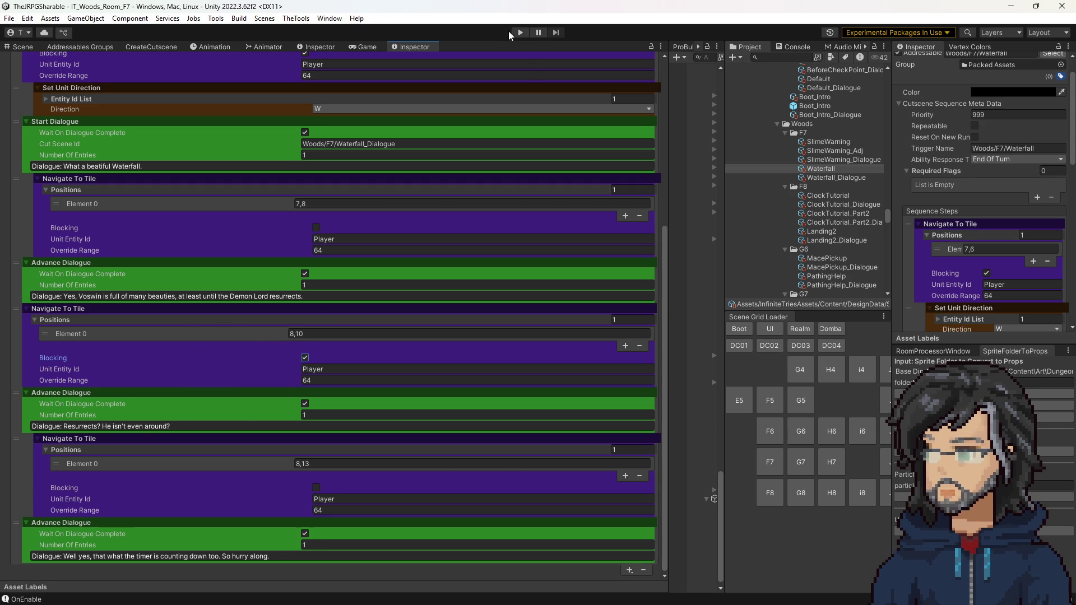
pyautogui.click(359, 46)
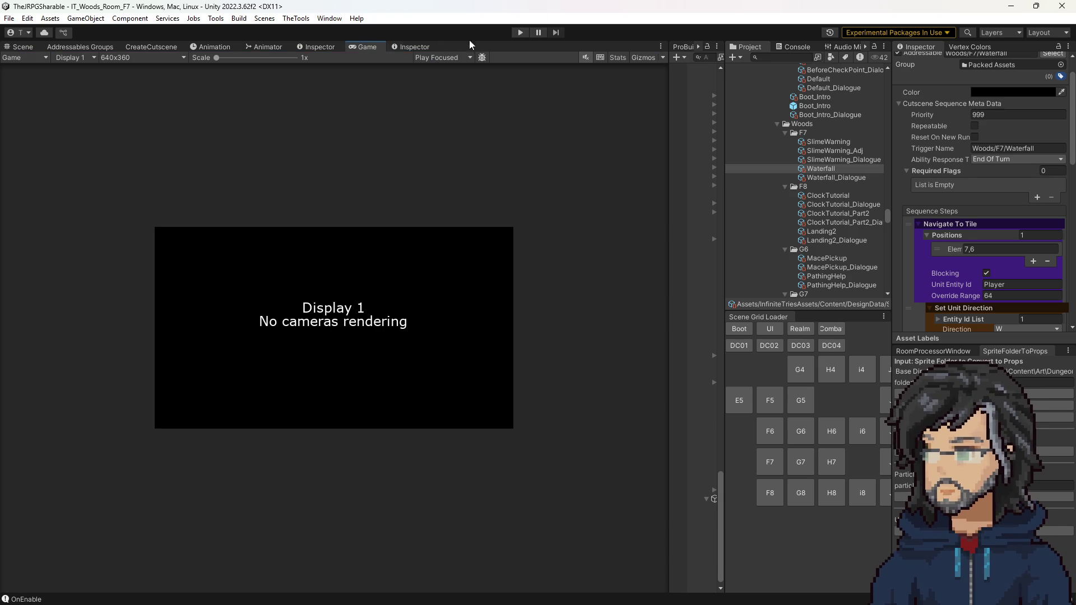
# Play the Waterfall cutscene dialogue through in play mode, then stop.
pyautogui.click(518, 31)
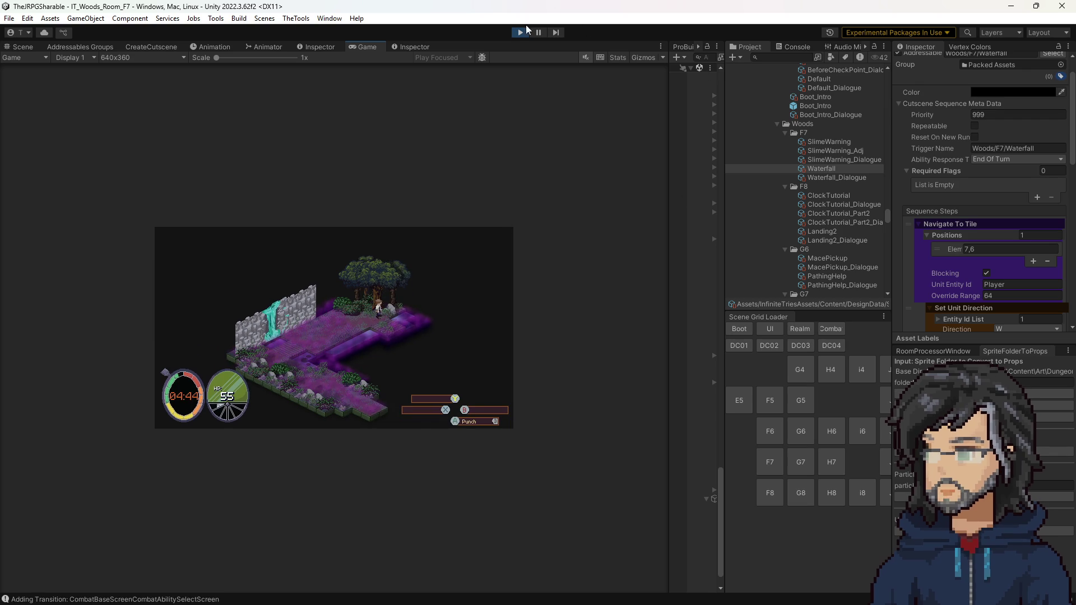
pyautogui.click(523, 32)
pyautogui.click(318, 47)
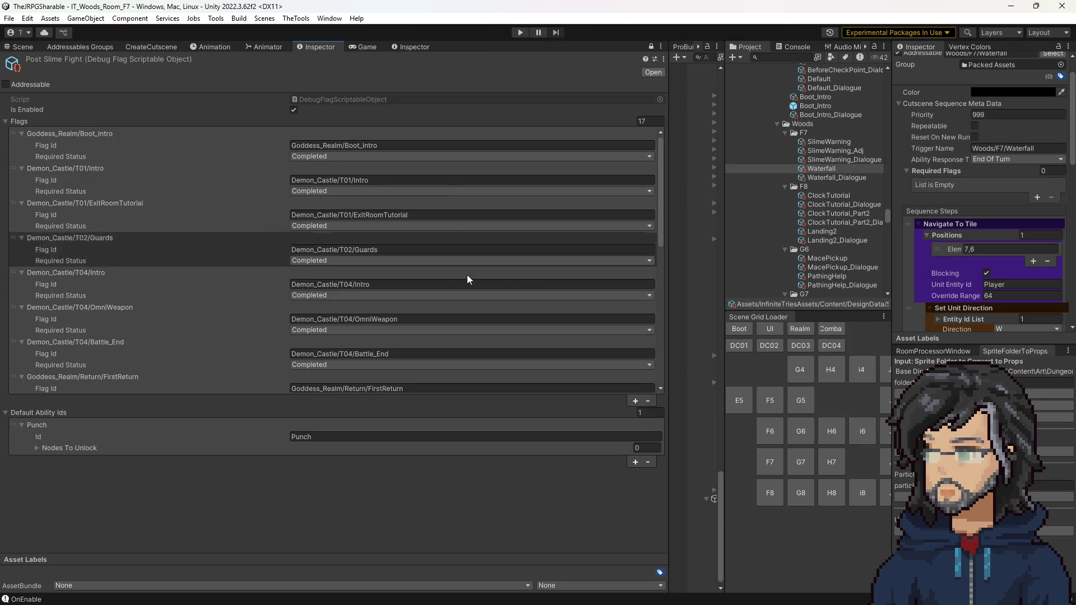
pyautogui.scroll(-8, 237, 359)
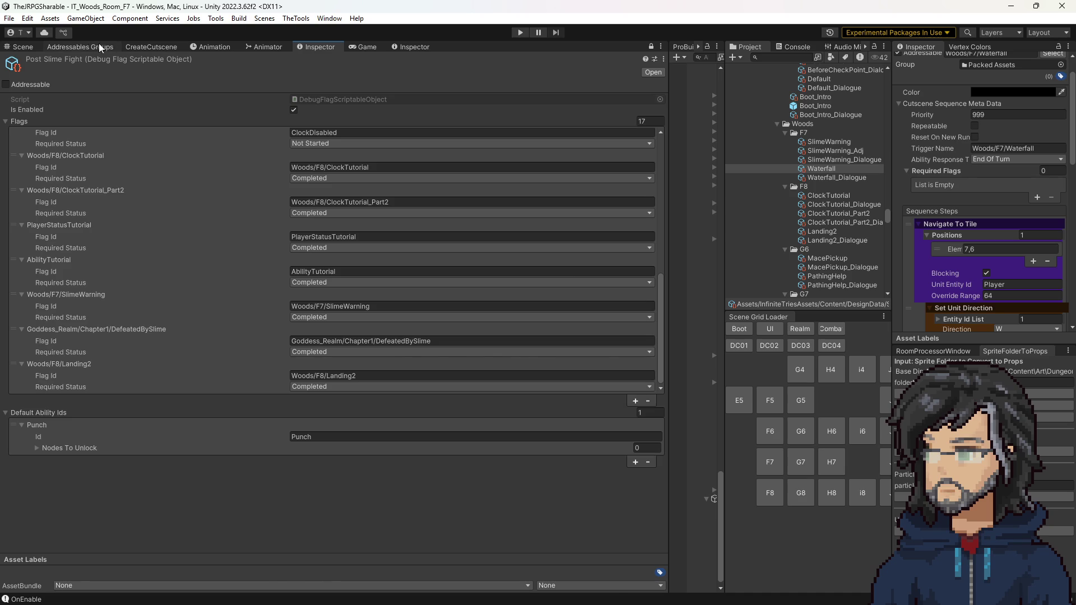
pyautogui.click(22, 46)
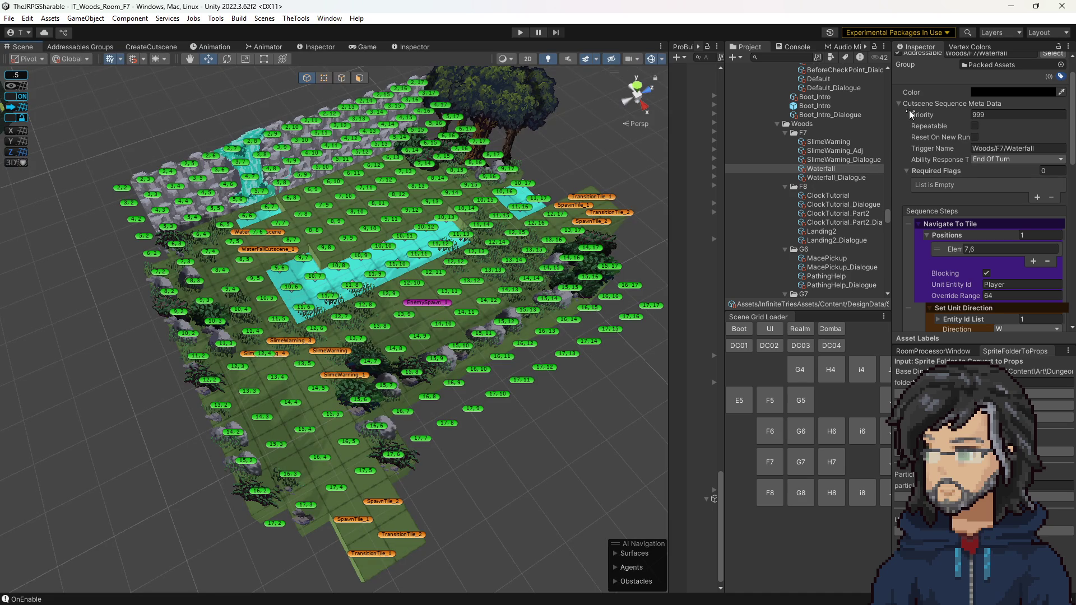
pyautogui.scroll(-5, 987, 267)
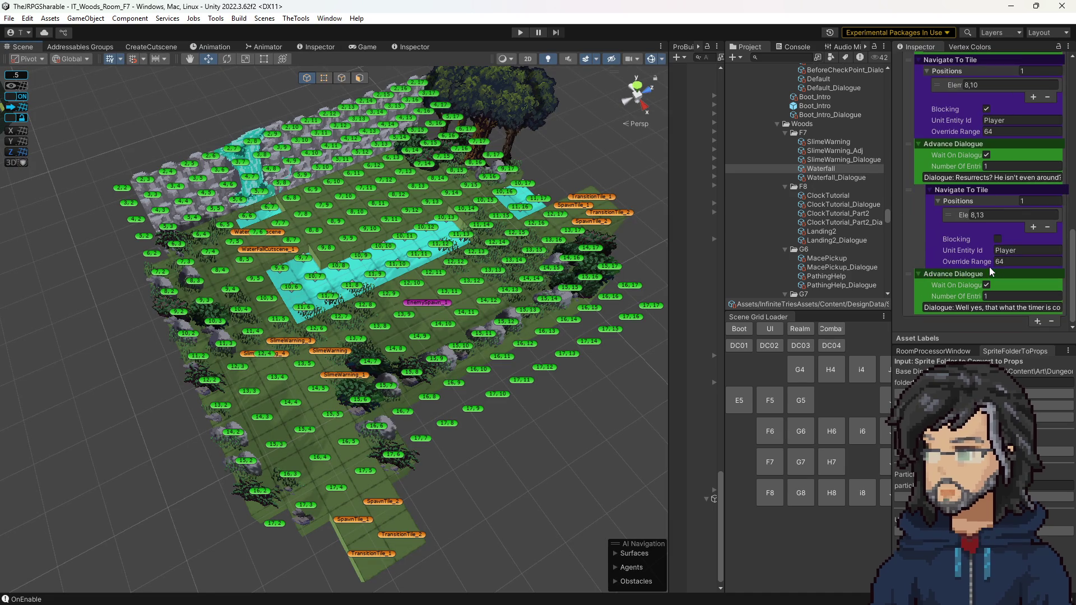
pyautogui.scroll(-3, 986, 261)
pyautogui.scroll(3, 989, 254)
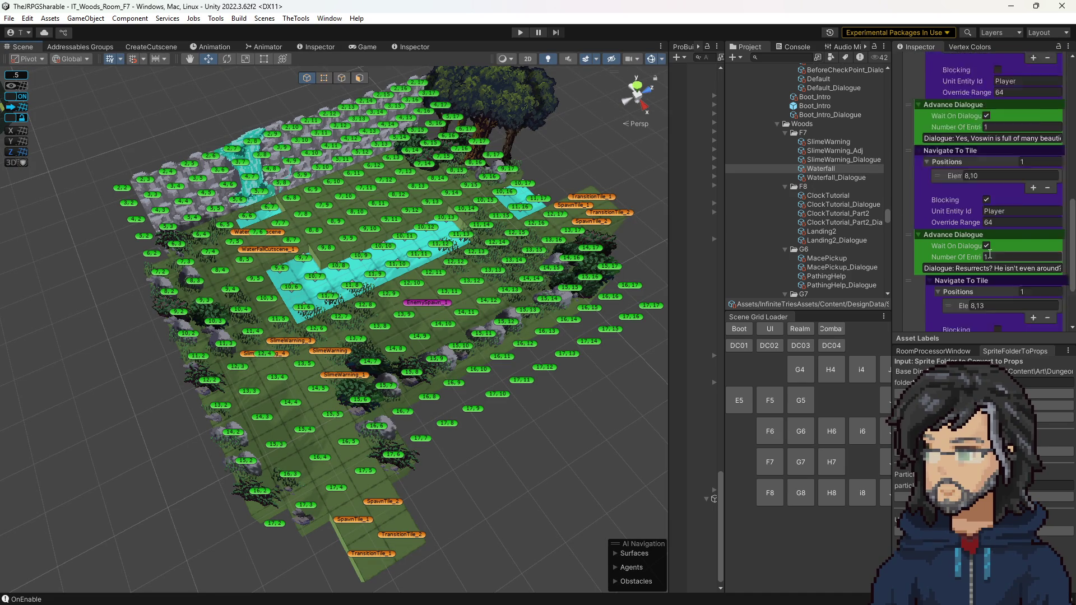
pyautogui.scroll(10, 988, 254)
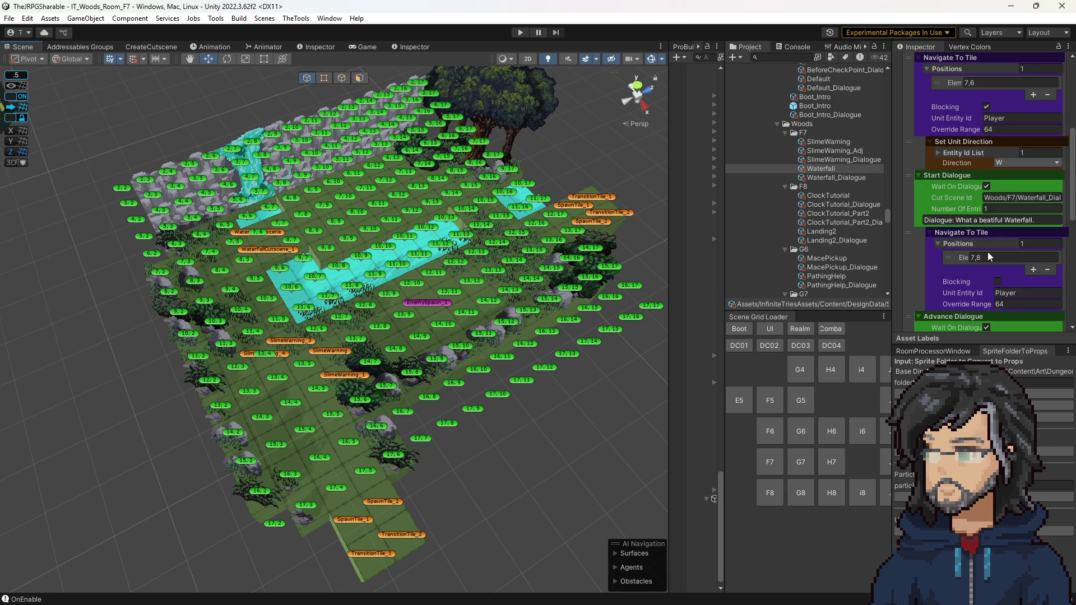
pyautogui.click(319, 47)
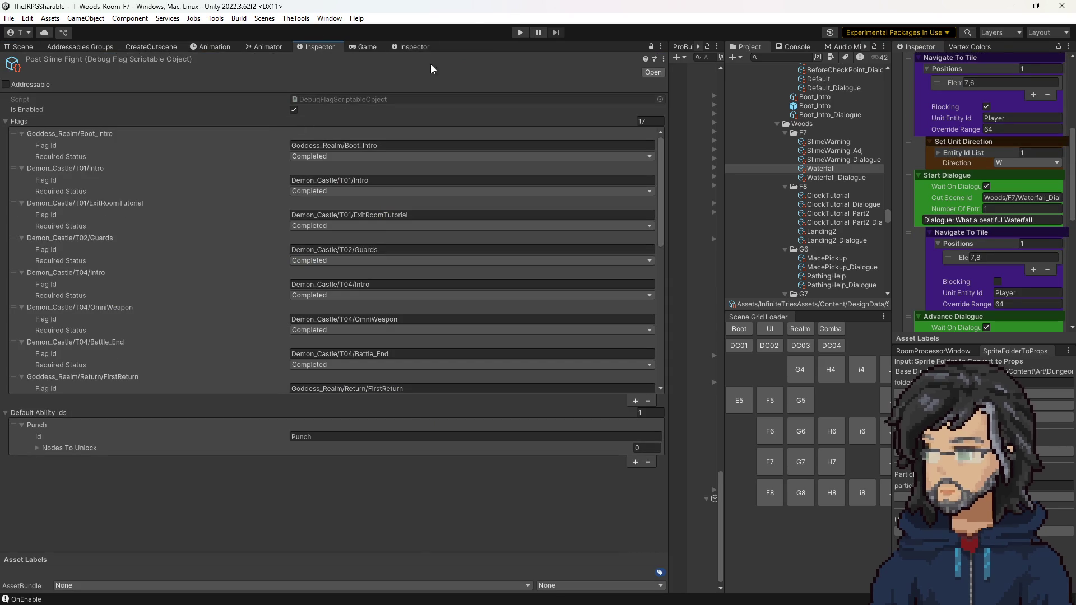
# Review the Waterfall cutscene's sequence steps, then select the Waterfall_Dialogue asset.
pyautogui.click(411, 44)
pyautogui.scroll(8, 336, 247)
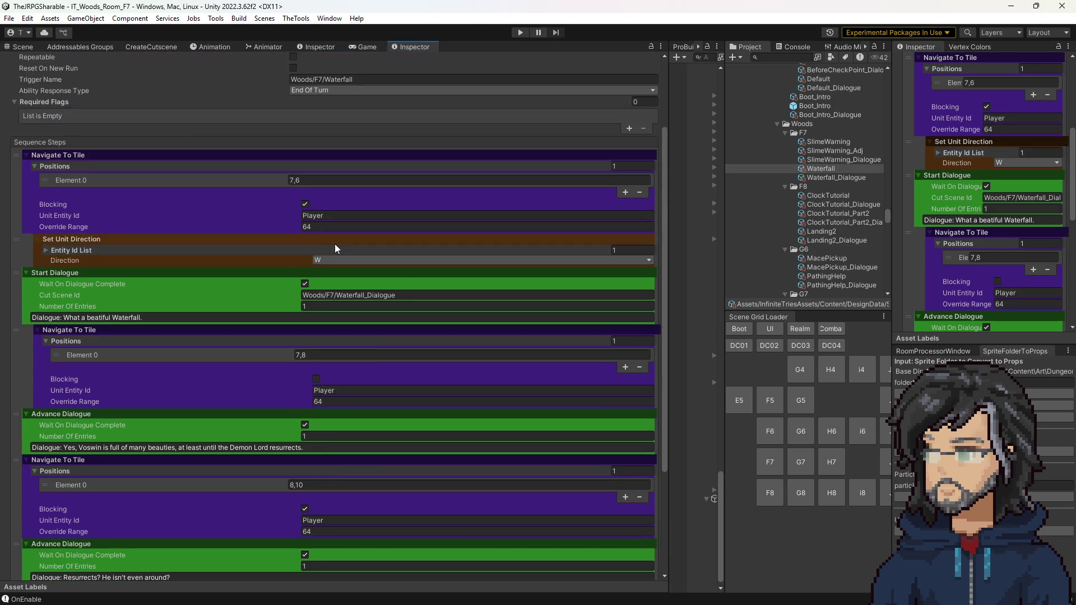
pyautogui.scroll(-8, 337, 247)
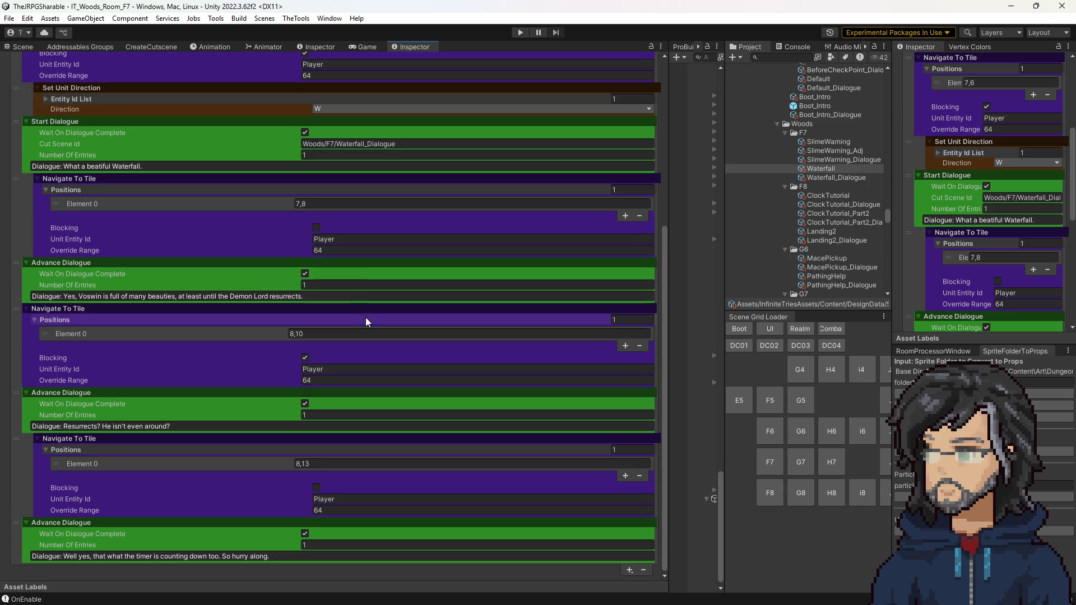
pyautogui.scroll(8, 264, 429)
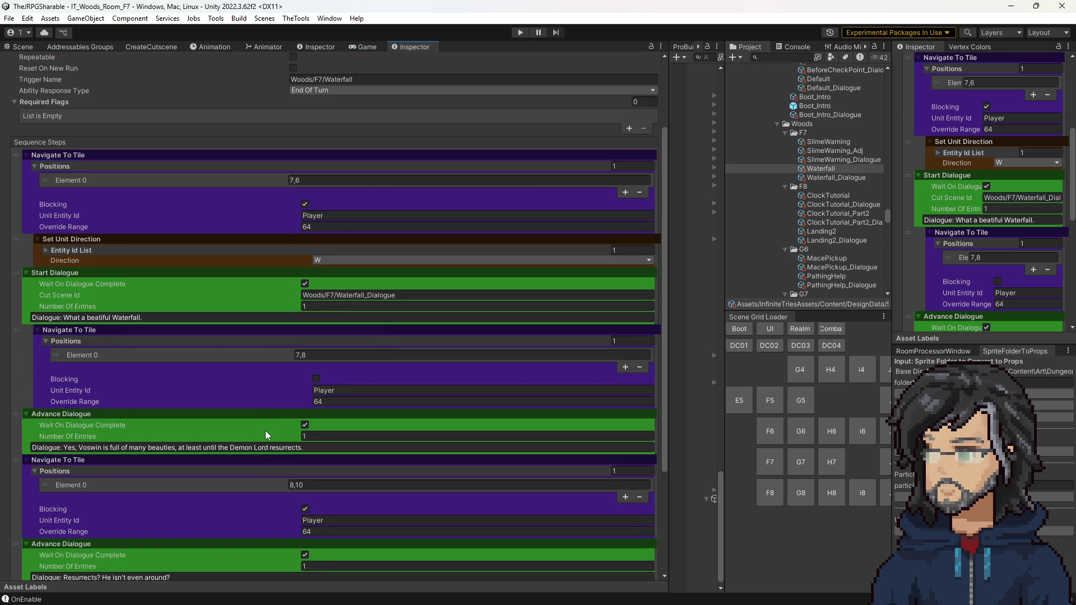
pyautogui.scroll(-8, 265, 430)
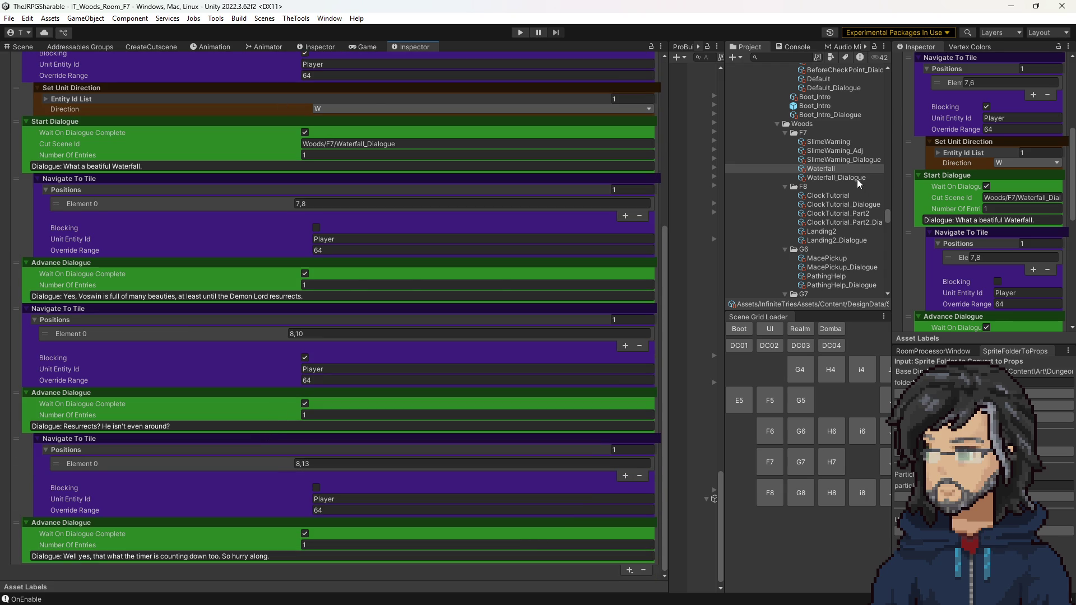
pyautogui.click(841, 178)
pyautogui.scroll(-2, 303, 263)
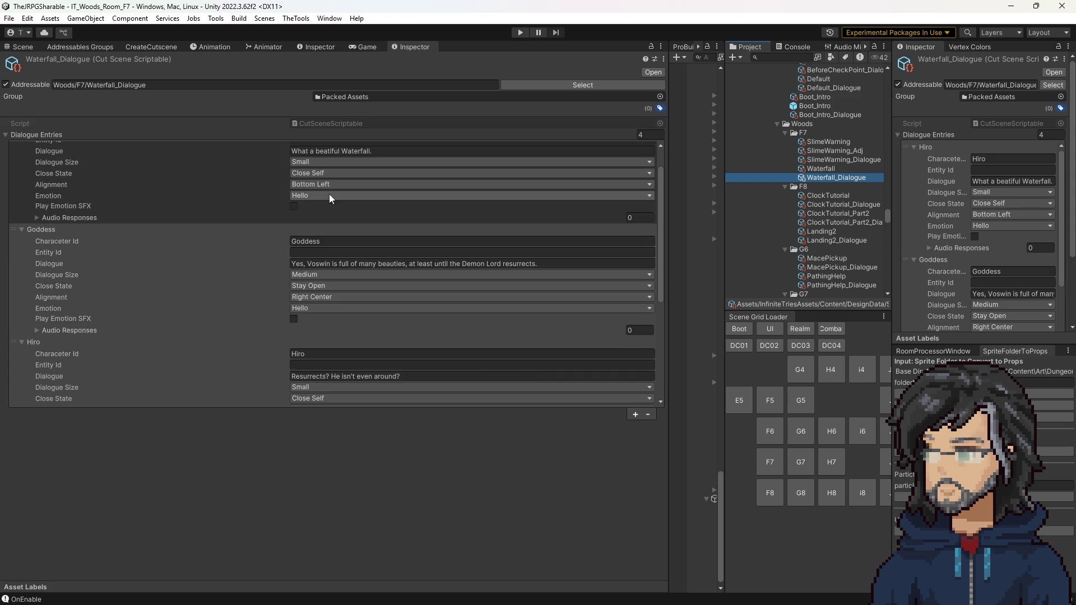
# Set the alignment of Hiro's line 'What a beatiful Waterfall.' to Bottom Right.
pyautogui.click(318, 184)
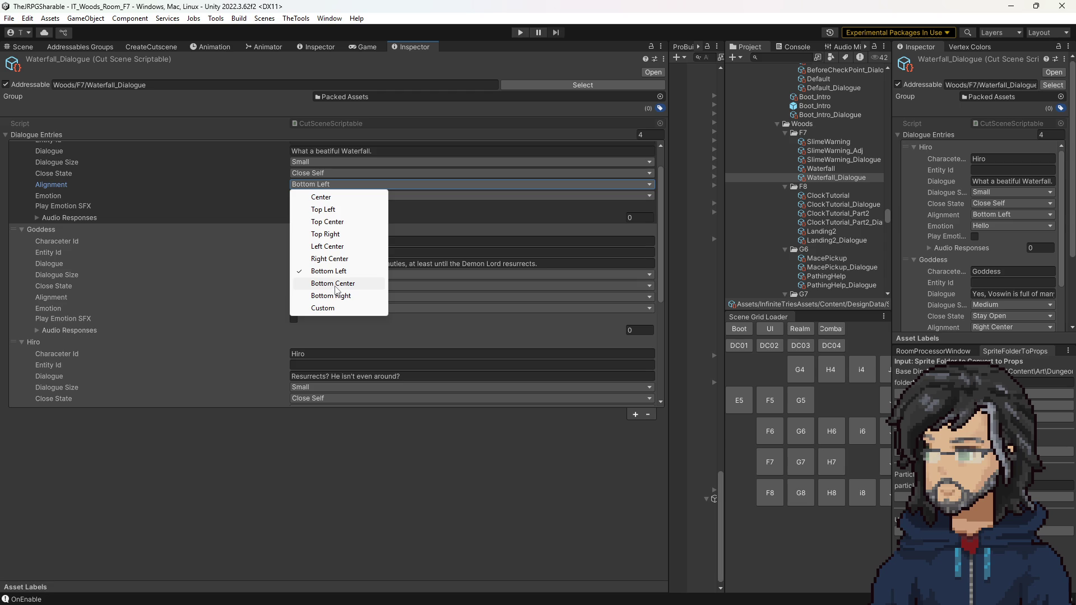
pyautogui.click(328, 306)
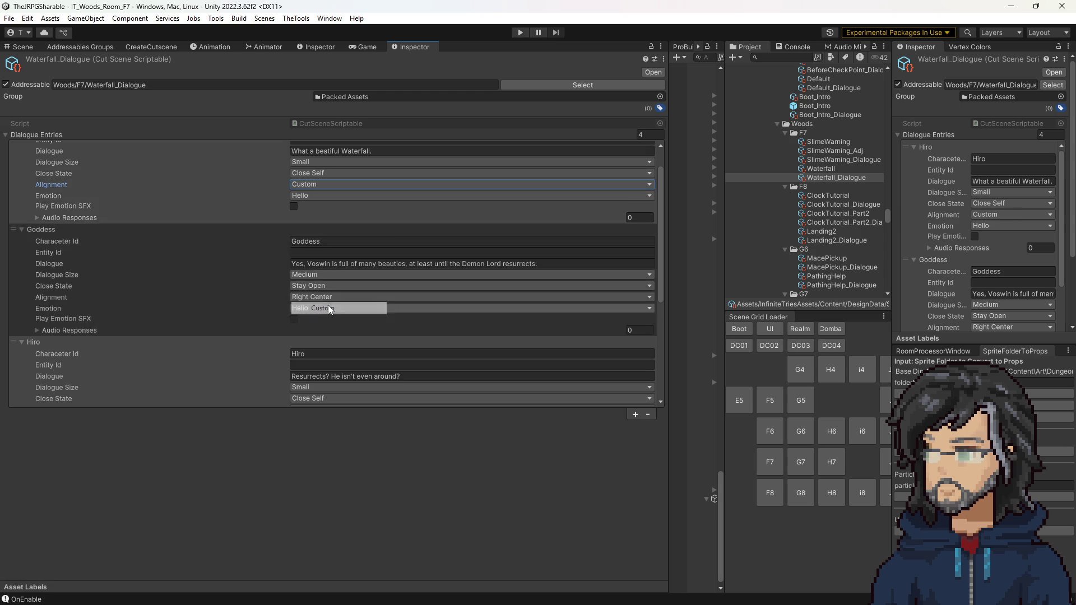
pyautogui.click(321, 185)
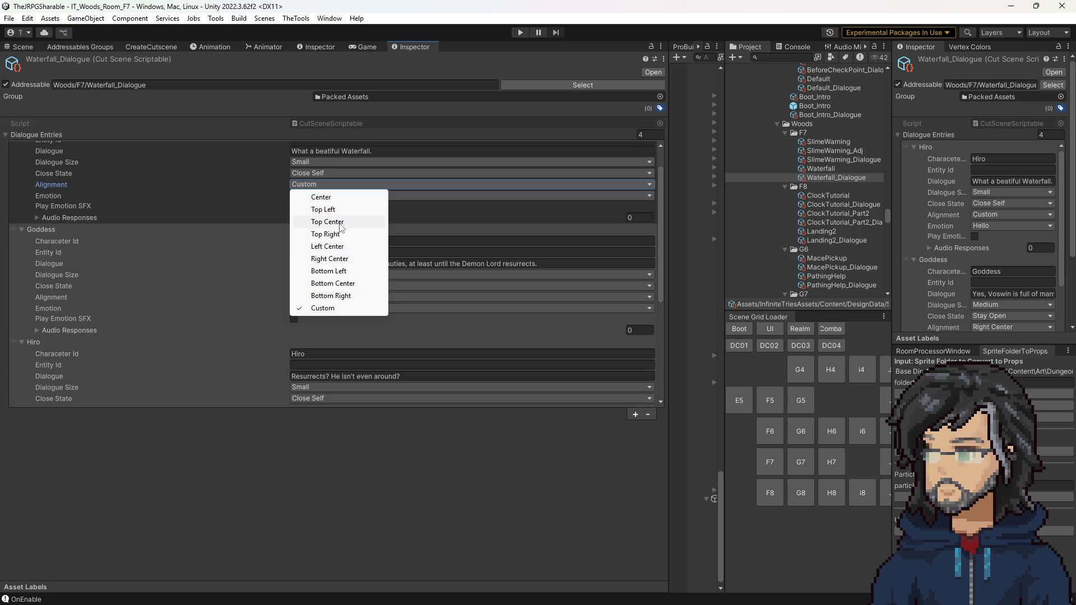
pyautogui.click(337, 222)
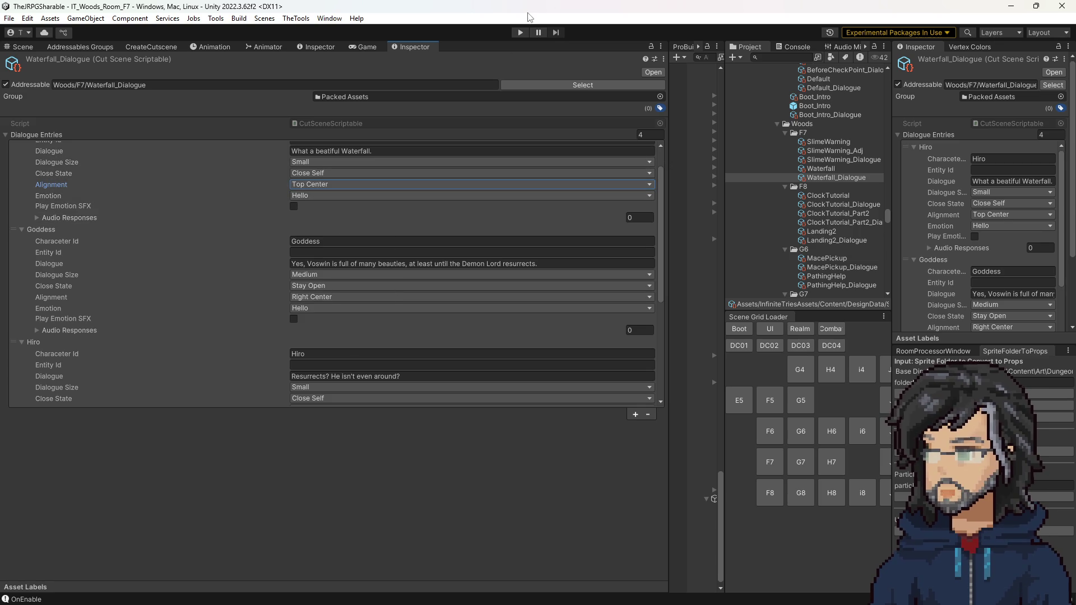
pyautogui.click(343, 184)
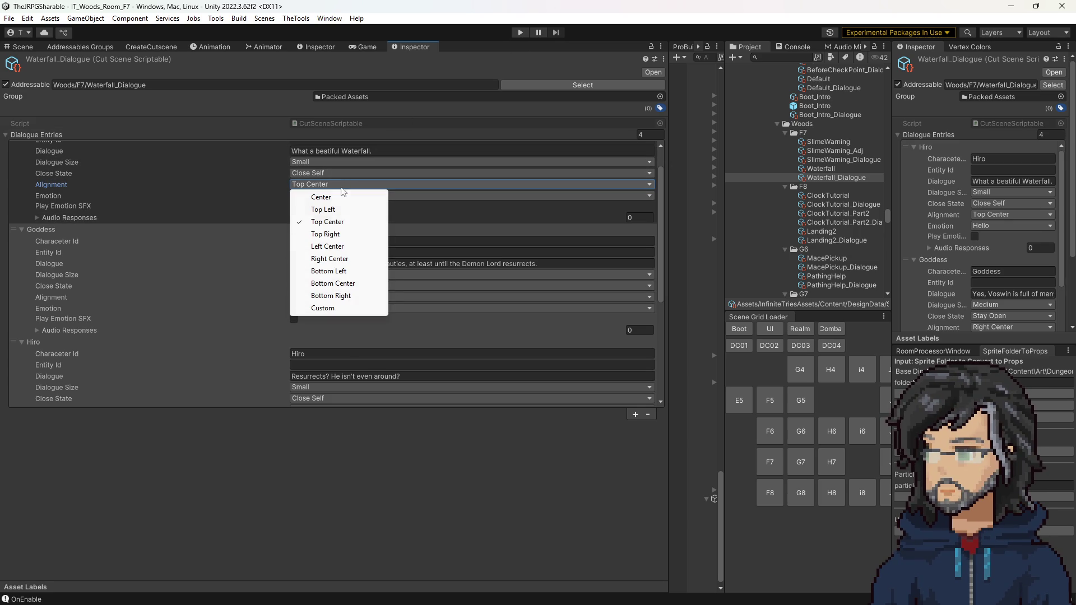
pyautogui.click(322, 274)
pyautogui.click(336, 184)
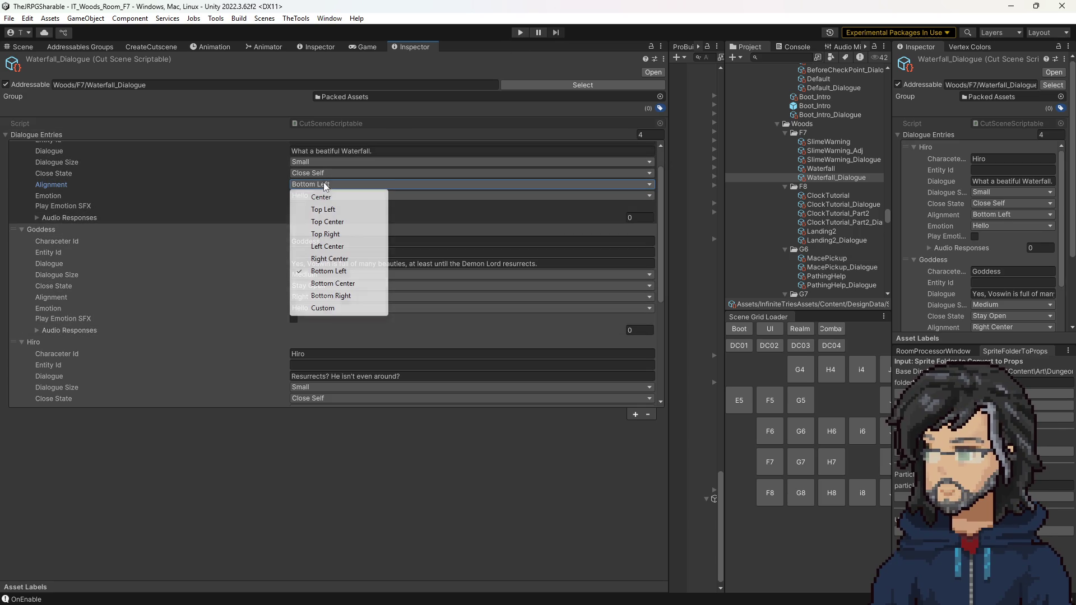
pyautogui.click(339, 295)
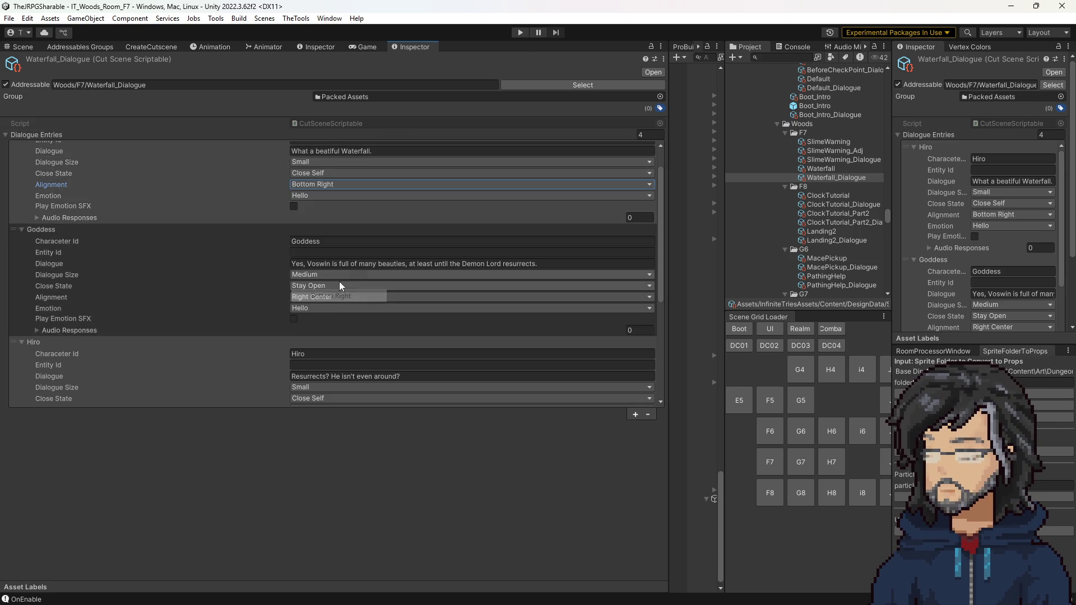
# Run the game and walk the character from the waterfall room into Woods G7.
pyautogui.click(519, 32)
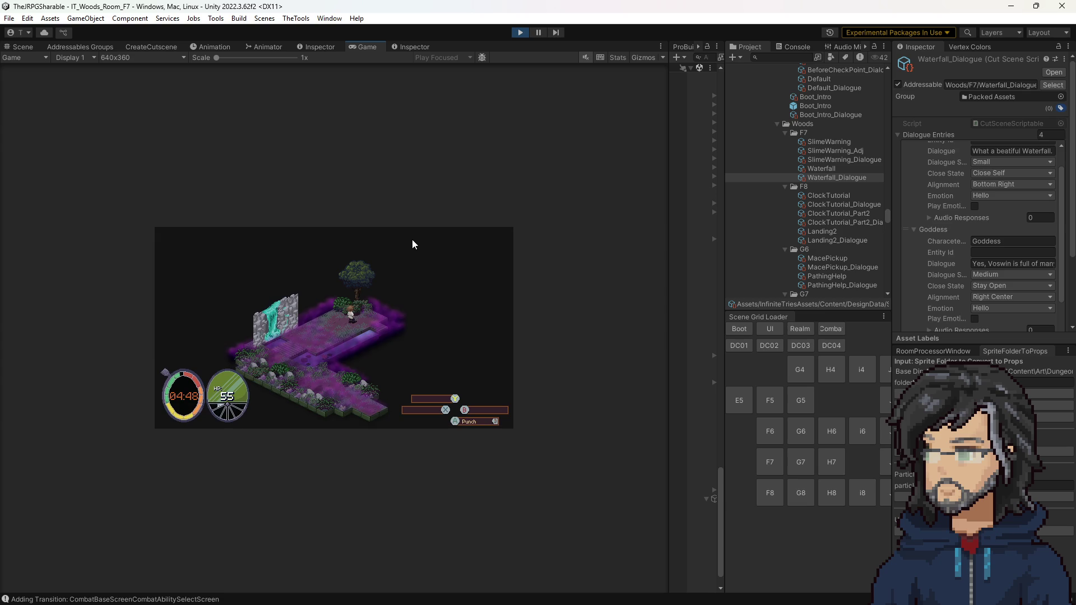
pyautogui.press('d')
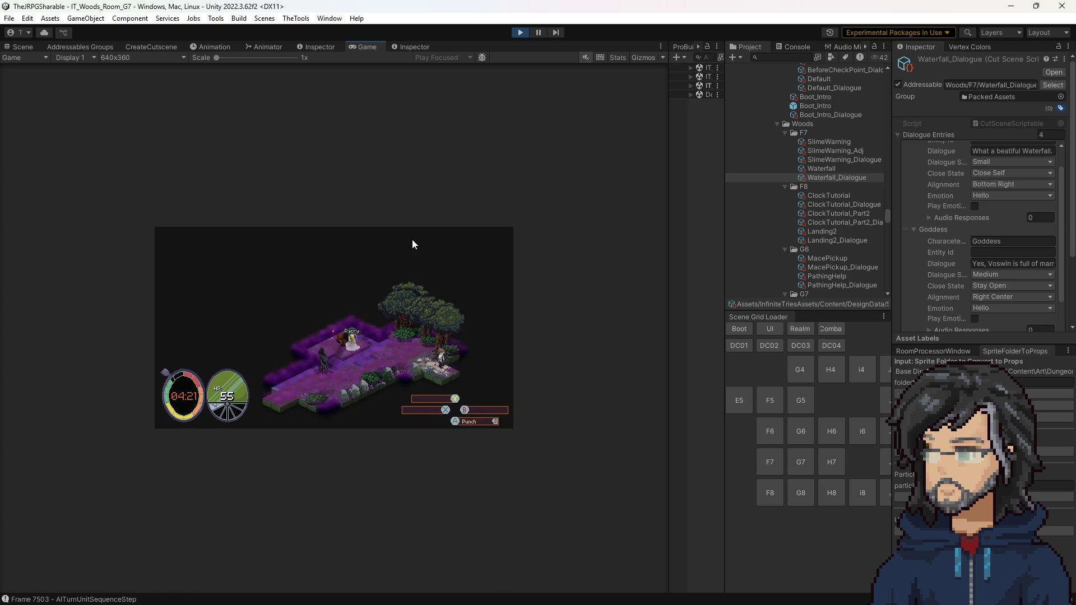
# Stop the game, confirm Hiro's line alignment is unchanged, and return to the Scene view.
pyautogui.click(521, 32)
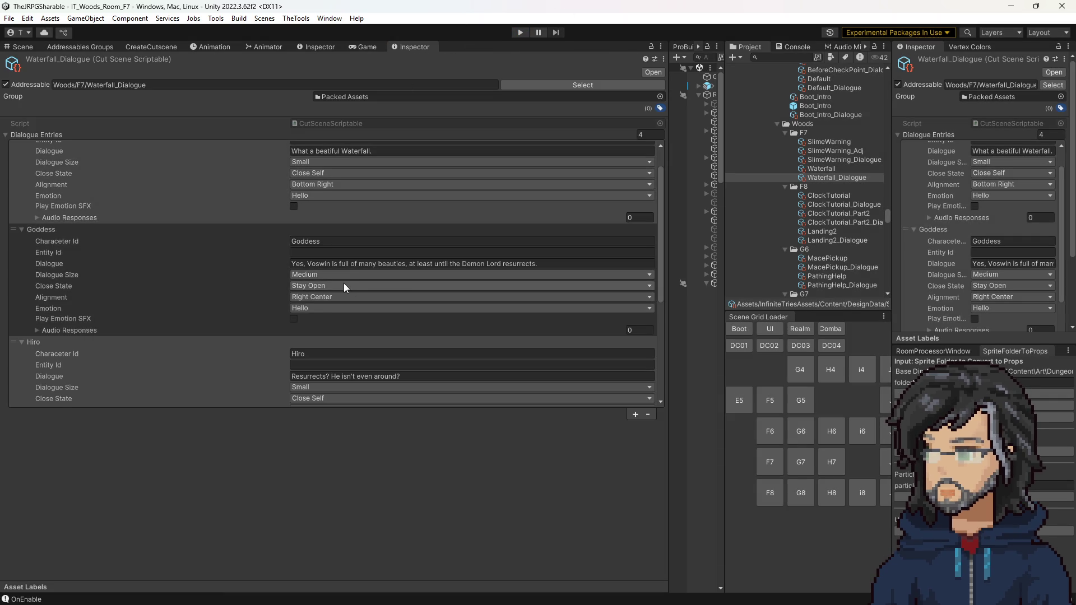
pyautogui.scroll(2, 339, 282)
pyautogui.click(320, 214)
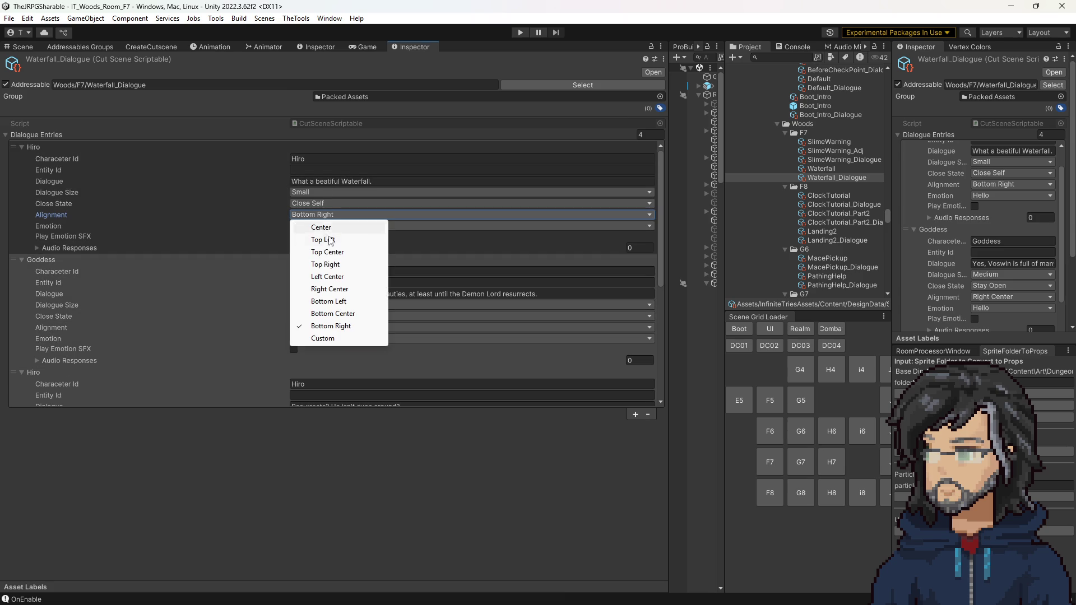
pyautogui.click(359, 129)
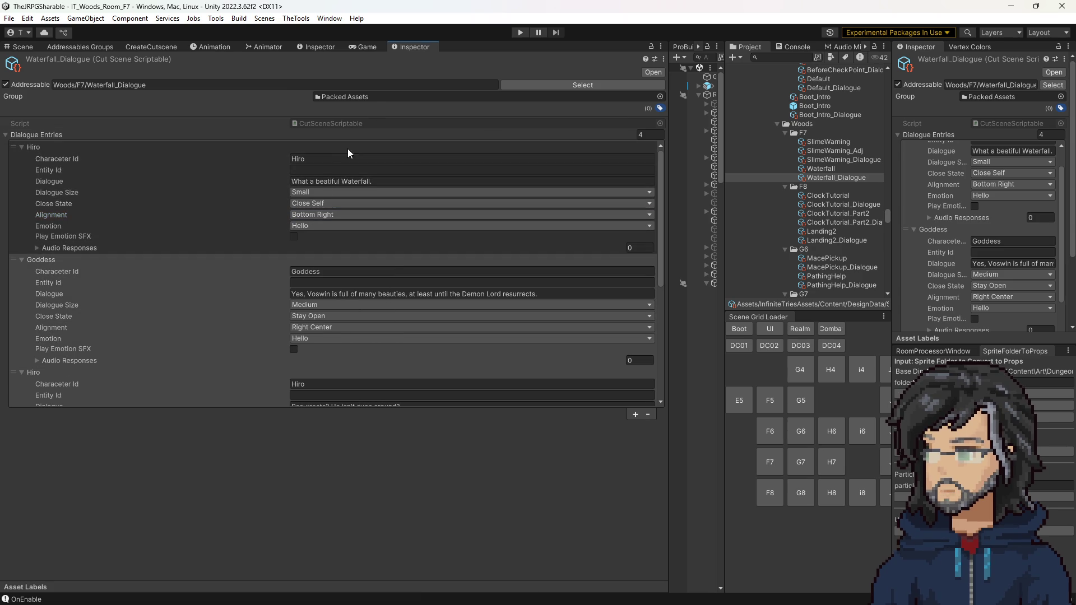
pyautogui.scroll(-6, 342, 230)
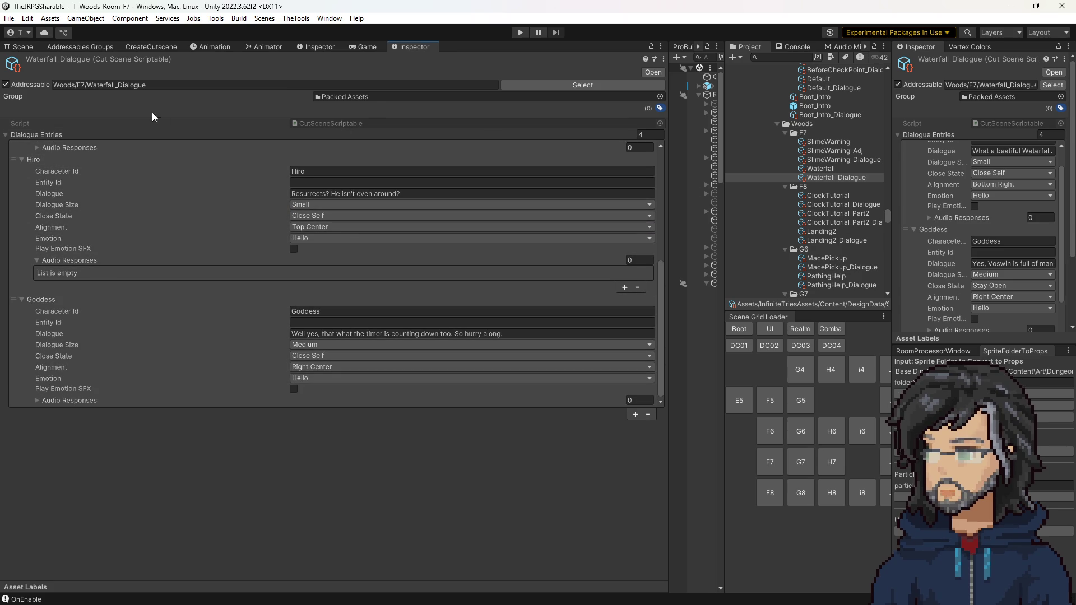
pyautogui.click(365, 48)
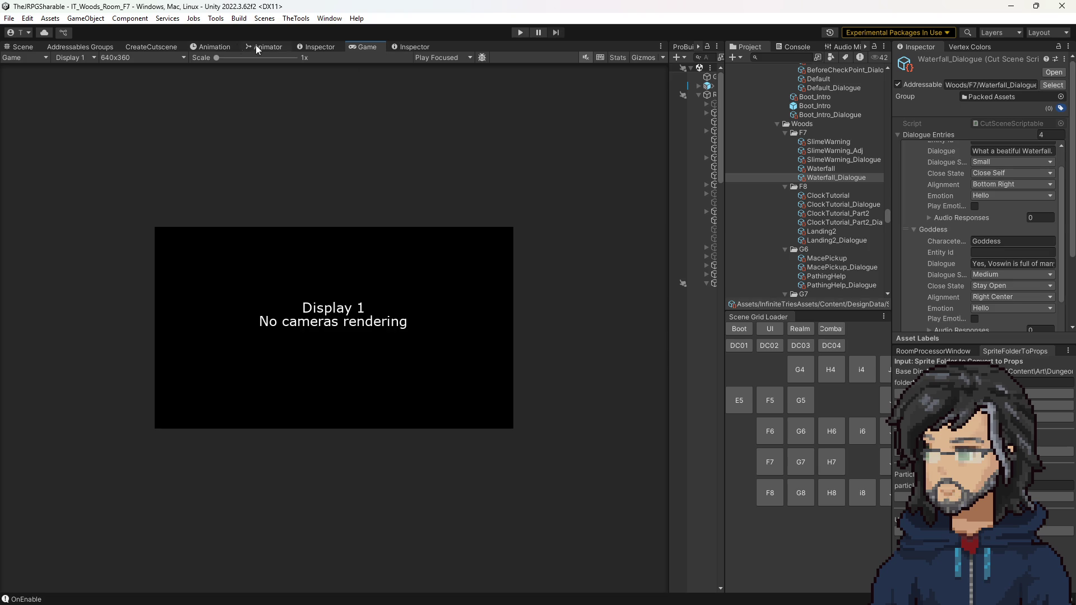
pyautogui.click(19, 48)
# Load G7 from the Scene Grid Loader and orbit around the new room.
pyautogui.scroll(5, 337, 187)
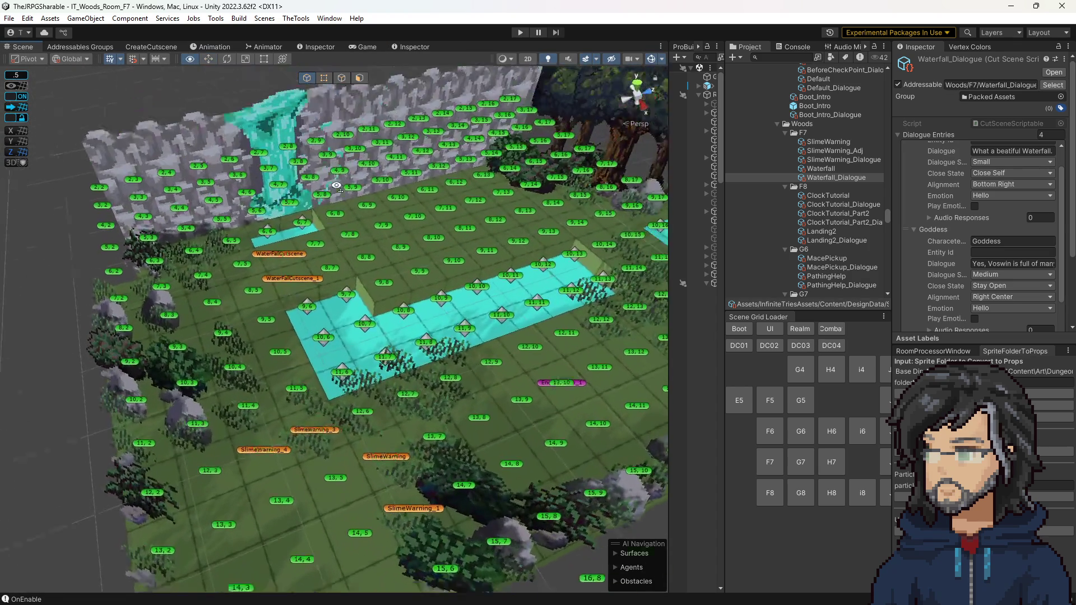
pyautogui.moveTo(337, 187); pyautogui.dragTo(337, 186)
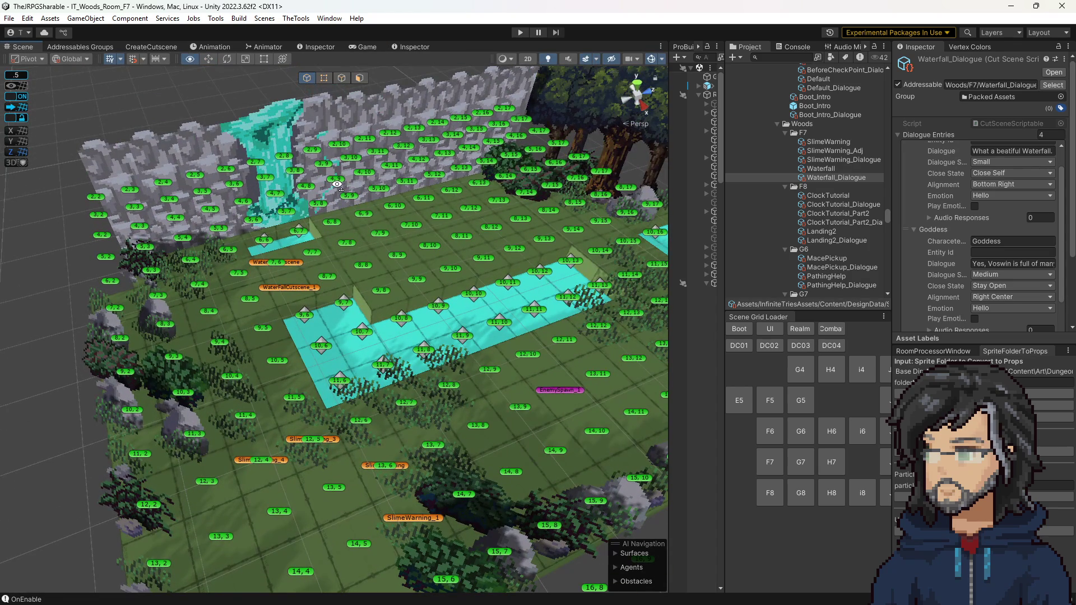
pyautogui.moveTo(502, 141); pyautogui.dragTo(822, 350)
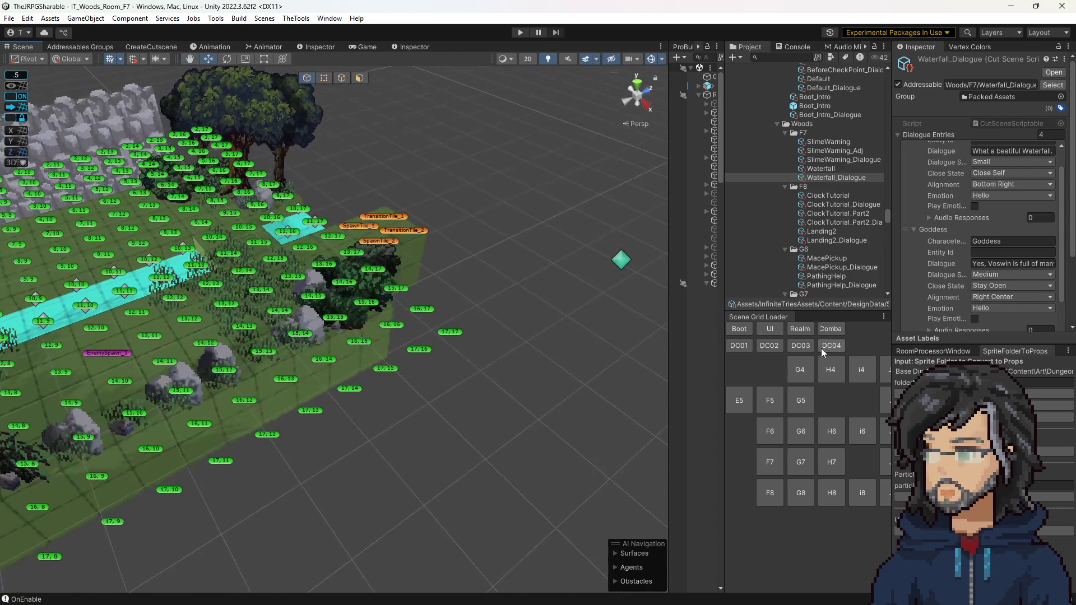
pyautogui.click(800, 462)
pyautogui.moveTo(426, 314)
pyautogui.mouseDown()
pyautogui.moveTo(507, 327)
pyautogui.moveTo(480, 332)
pyautogui.mouseUp()
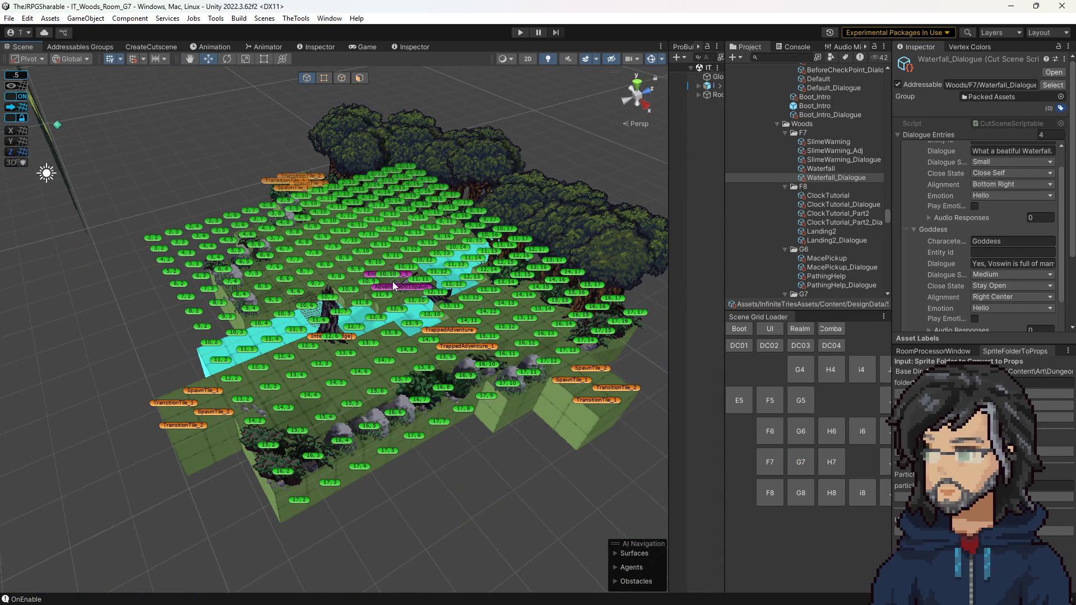
pyautogui.click(520, 32)
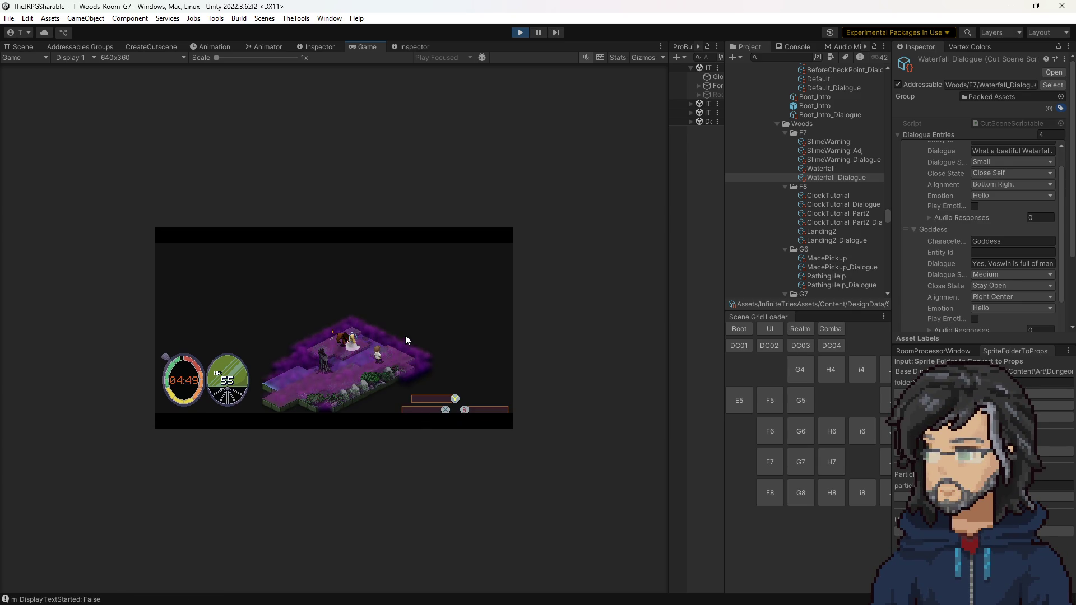
pyautogui.click(520, 34)
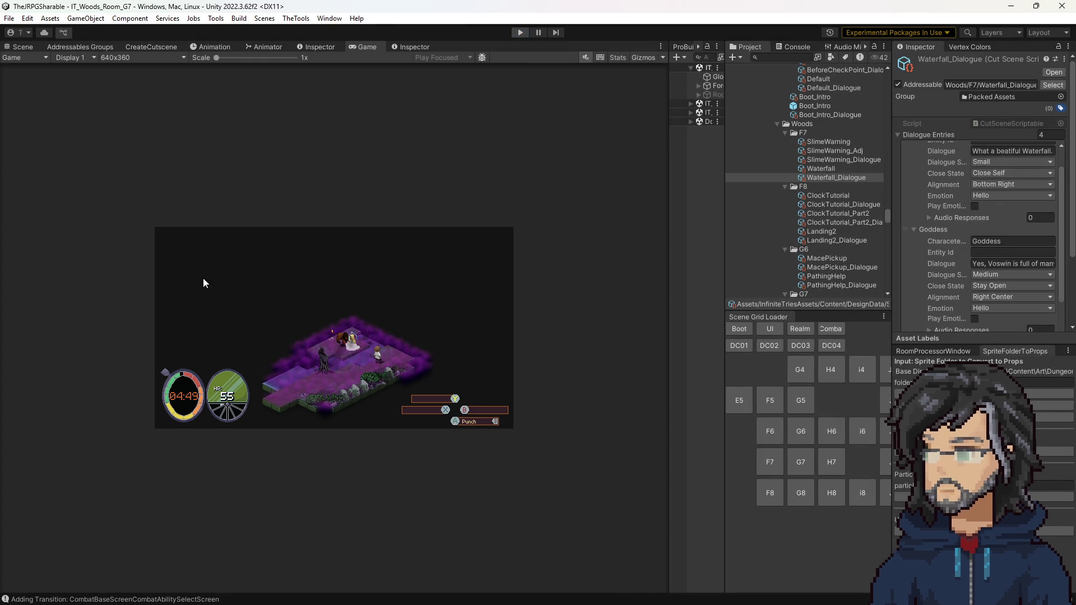
pyautogui.scroll(-5, 813, 221)
# Compare the TrappedAdventure cutscene, position-adjust cutscene and dialogue assets in the Project panel.
pyautogui.scroll(3, 818, 210)
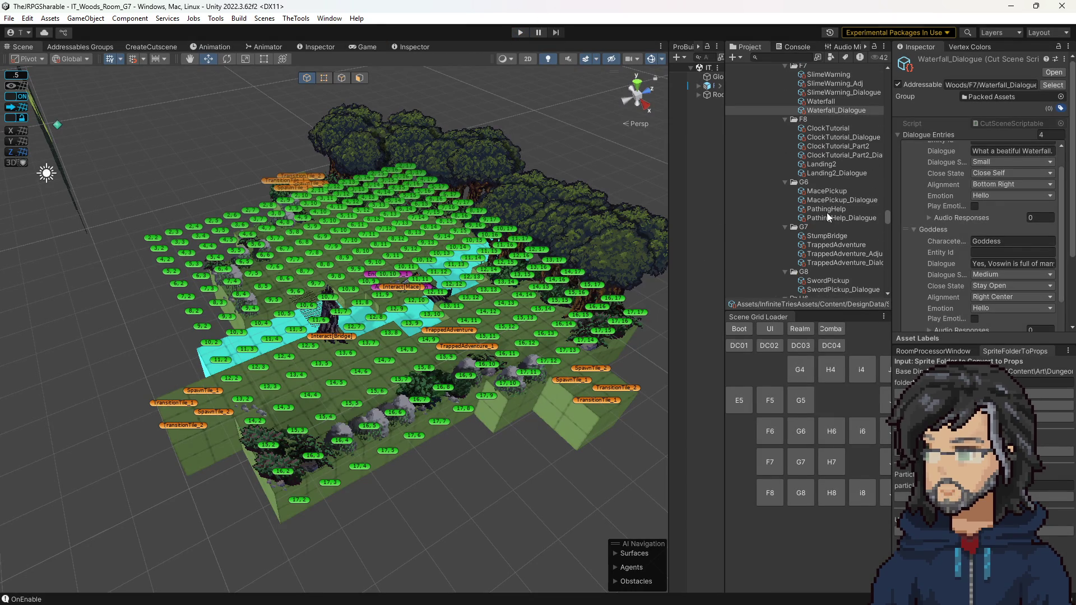
pyautogui.click(827, 244)
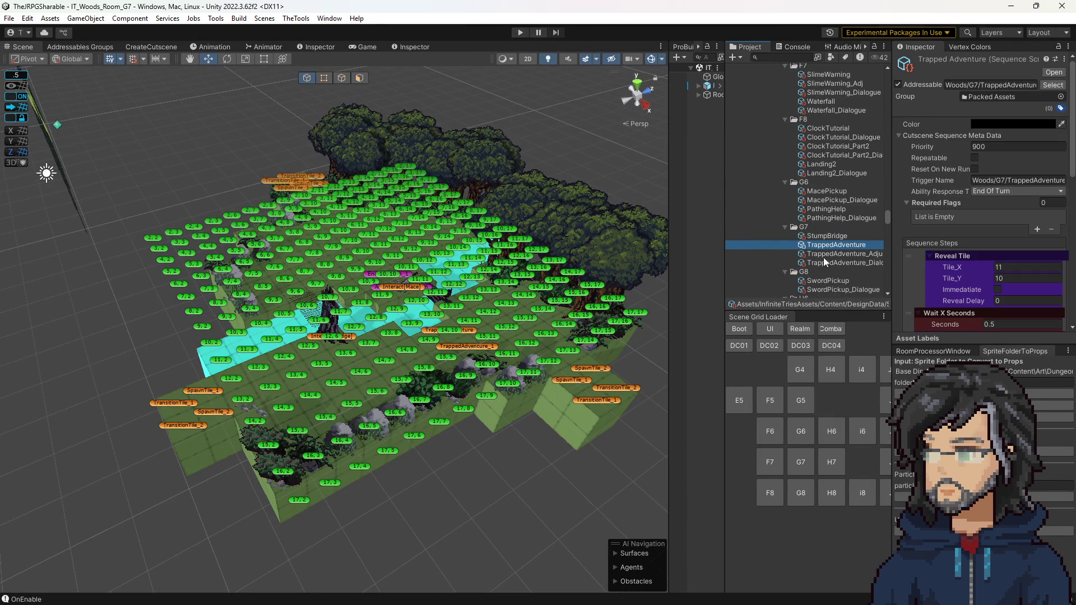
pyautogui.click(828, 254)
pyautogui.click(830, 263)
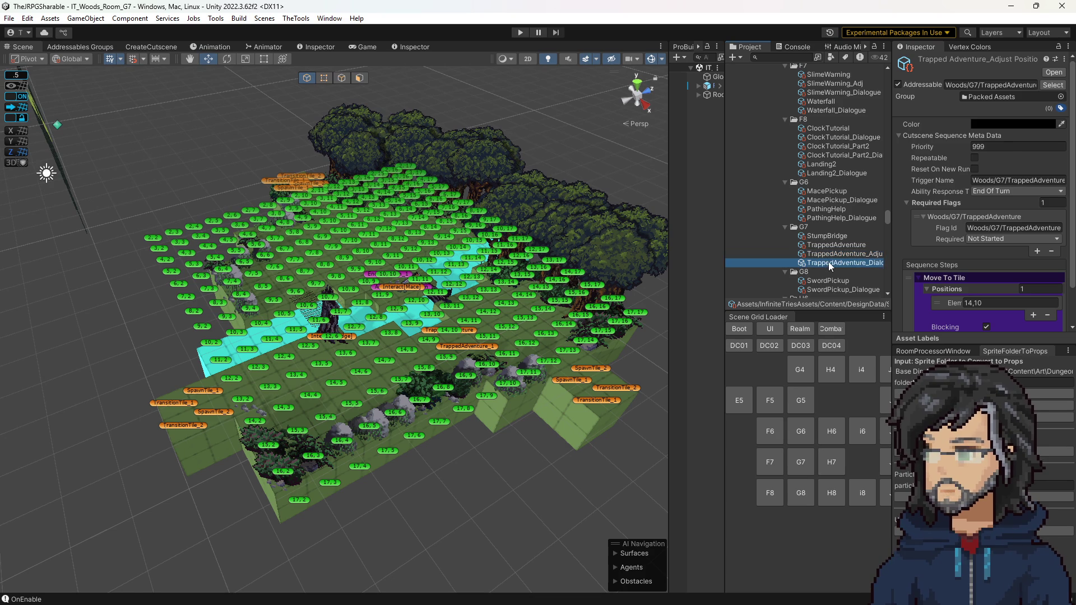
pyautogui.click(805, 255)
pyautogui.scroll(10, 486, 250)
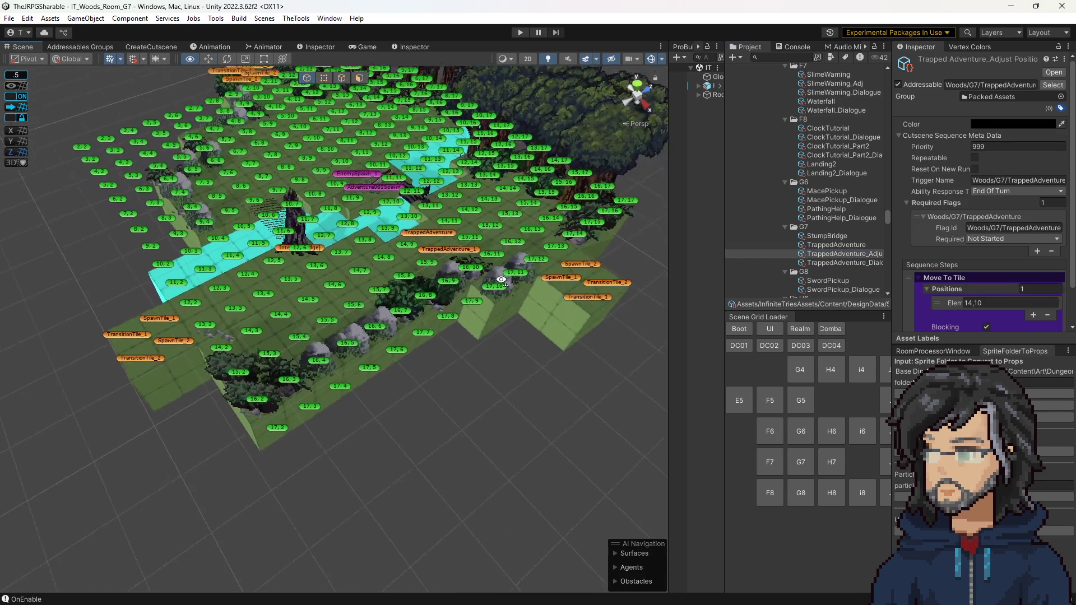
pyautogui.scroll(-6, 480, 254)
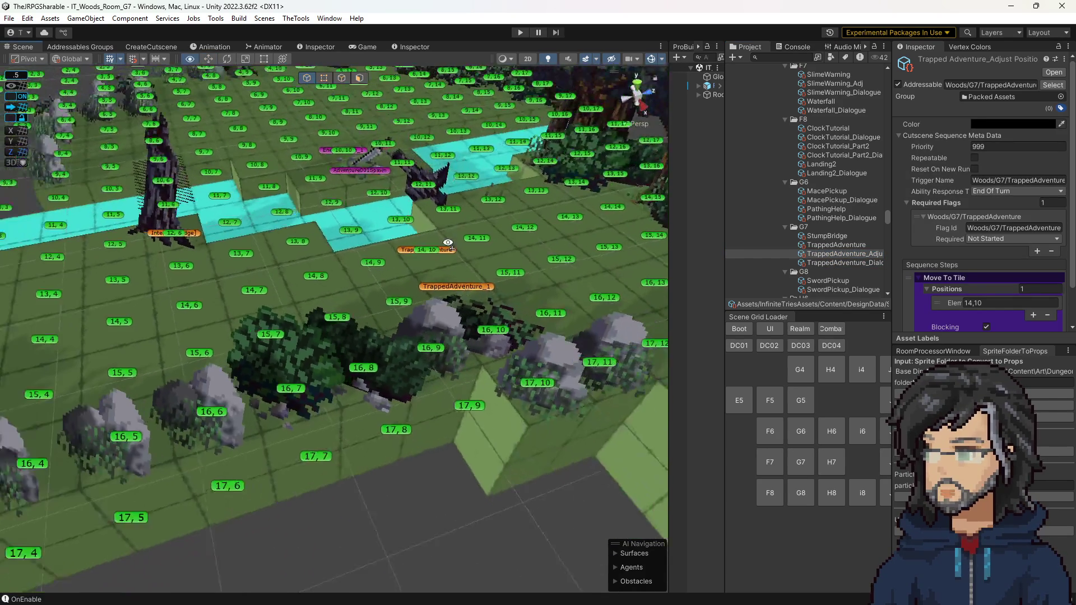
# Reselect the TrappedAdventure cutscene and open the add-step list under Sequence Steps.
pyautogui.click(405, 250)
pyautogui.click(842, 244)
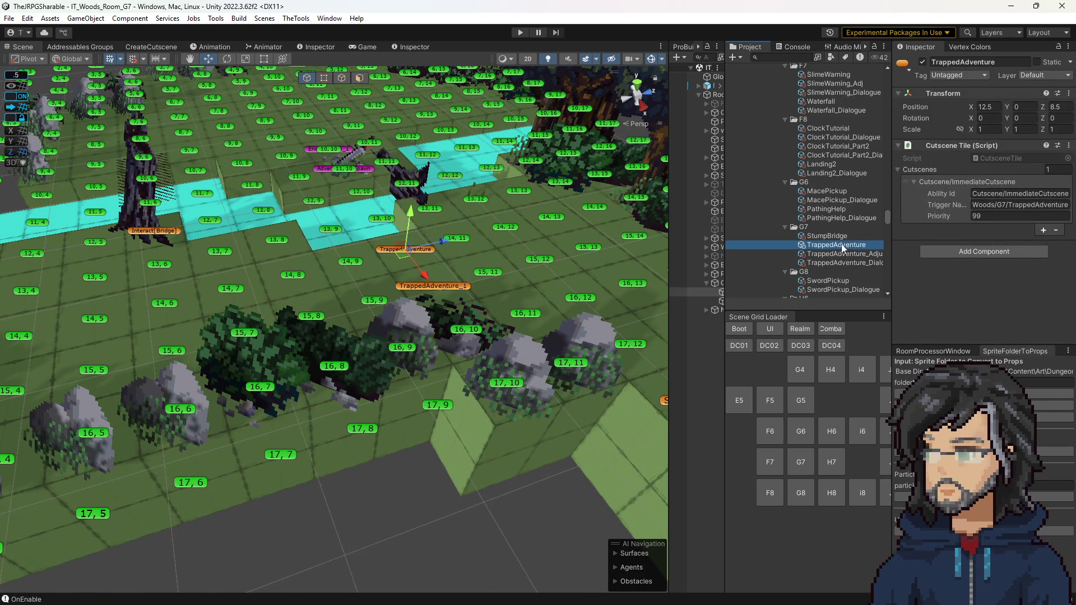
pyautogui.scroll(-3, 953, 218)
pyautogui.scroll(-6, 932, 208)
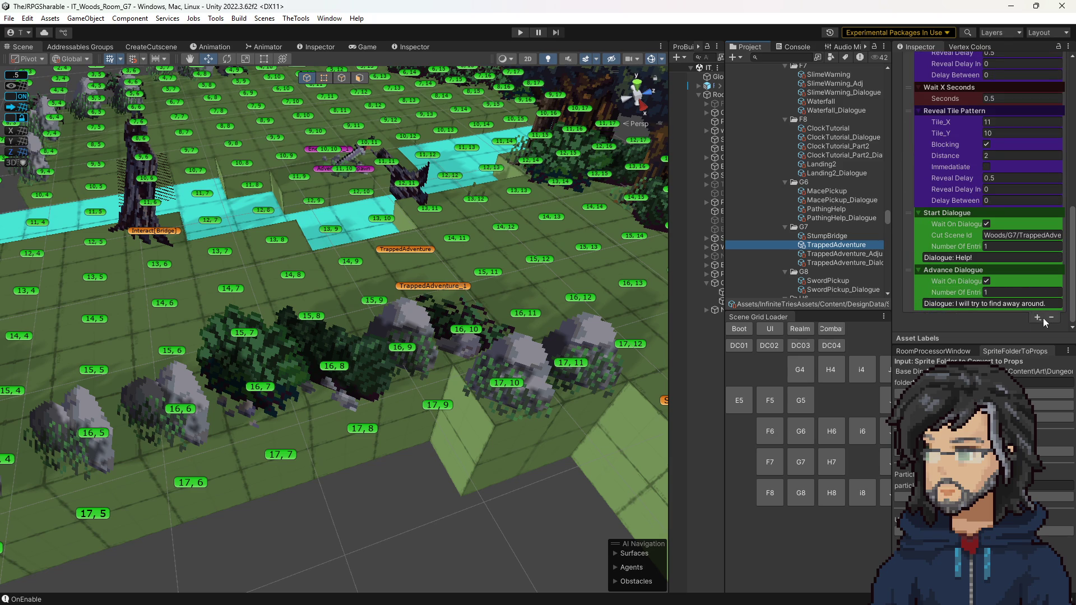
pyautogui.click(1038, 316)
# Add a NavigateToTileSequenceStep and drag it to the top of the sequence.
pyautogui.moveTo(1013, 353)
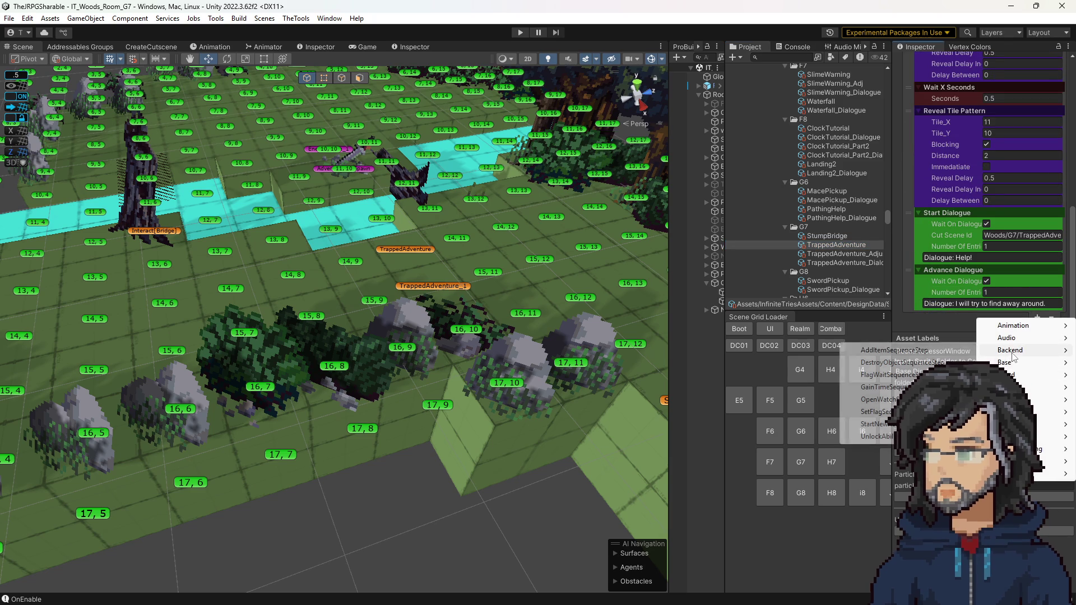
pyautogui.moveTo(1011, 387)
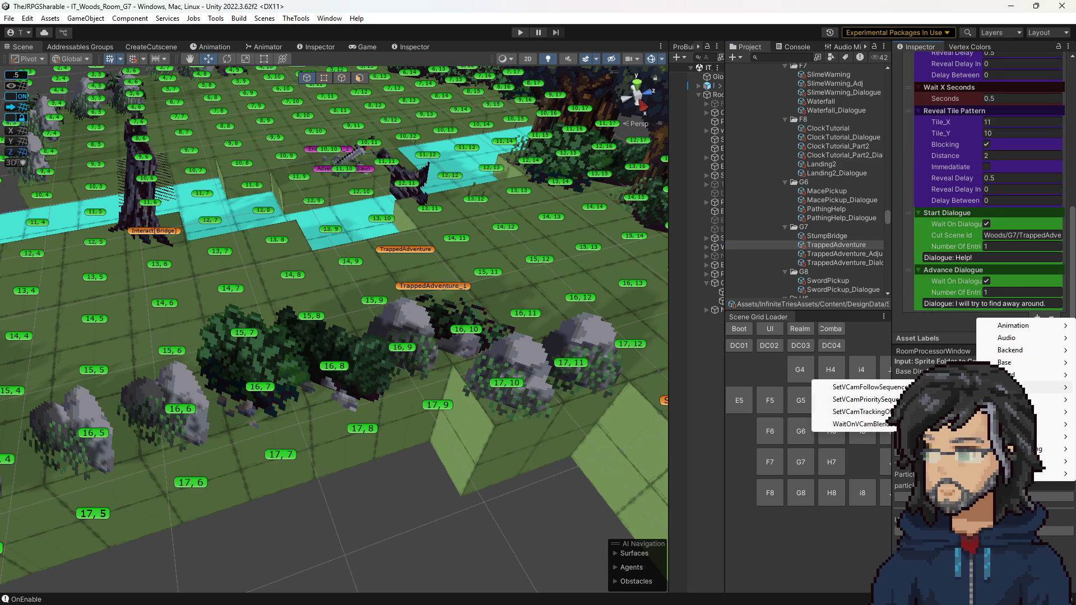
pyautogui.moveTo(1011, 412)
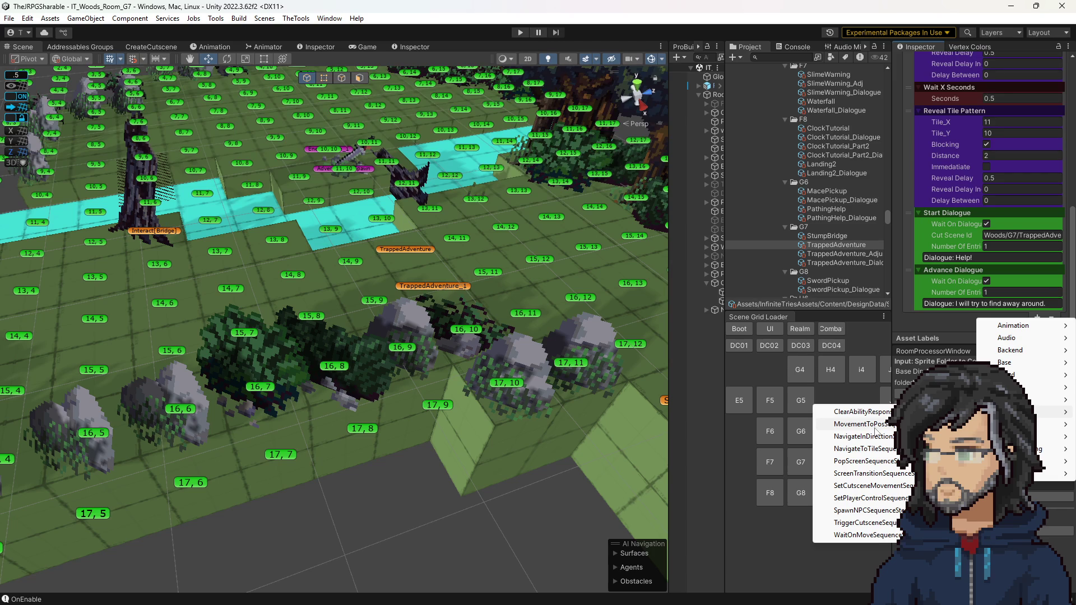
pyautogui.click(863, 448)
pyautogui.moveTo(908, 324)
pyautogui.mouseDown()
pyautogui.moveTo(908, 80)
pyautogui.moveTo(980, 91)
pyautogui.mouseUp()
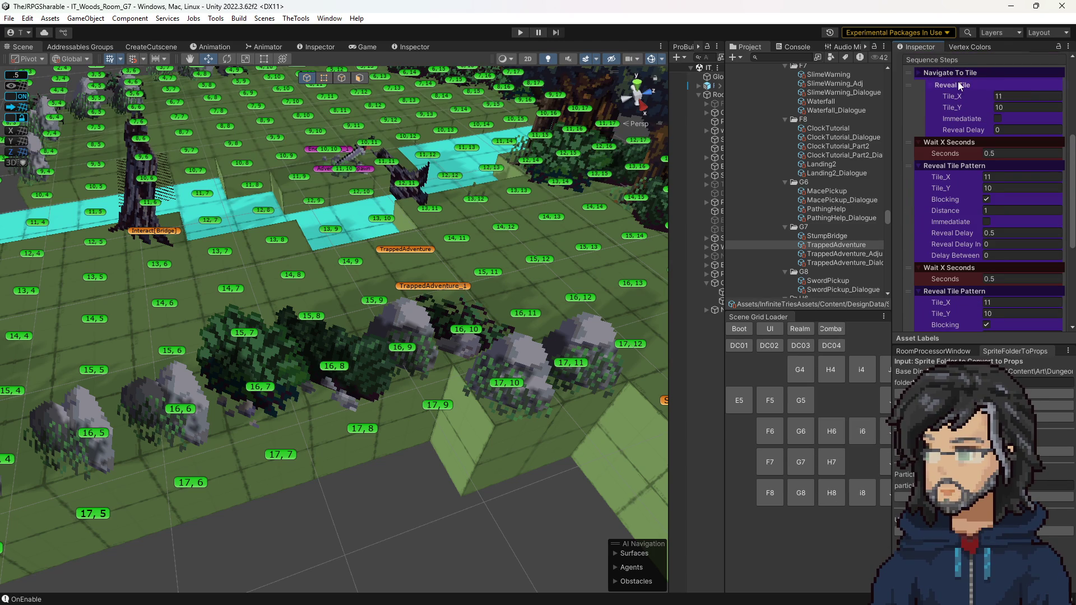
# Set the step's Unit Entity Id to Player, target tile 14,10 and Override Range 64.
pyautogui.click(960, 85)
pyautogui.click(953, 73)
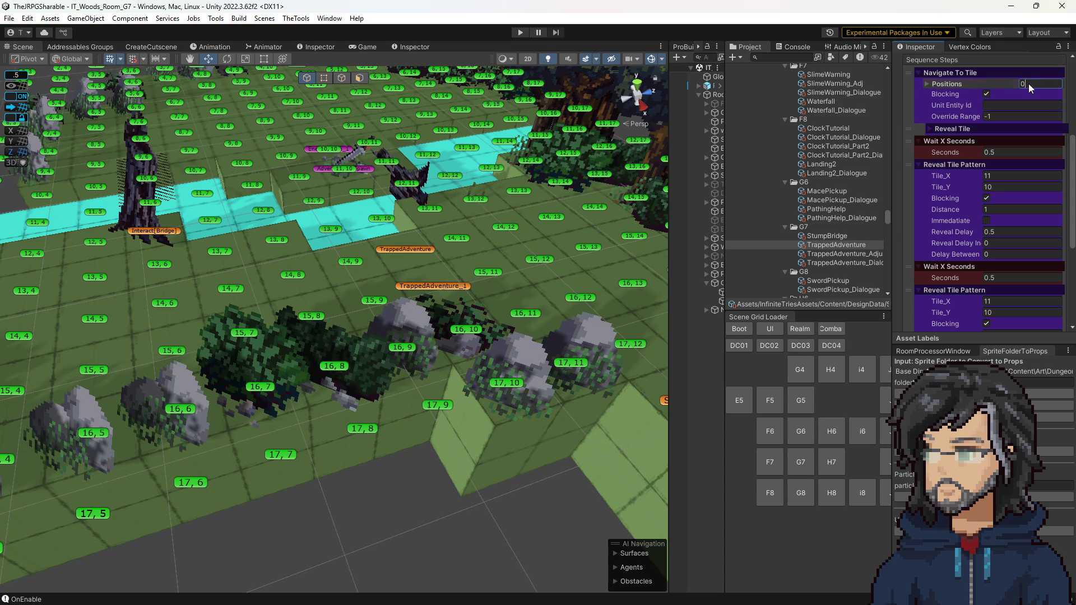
pyautogui.write('Player')
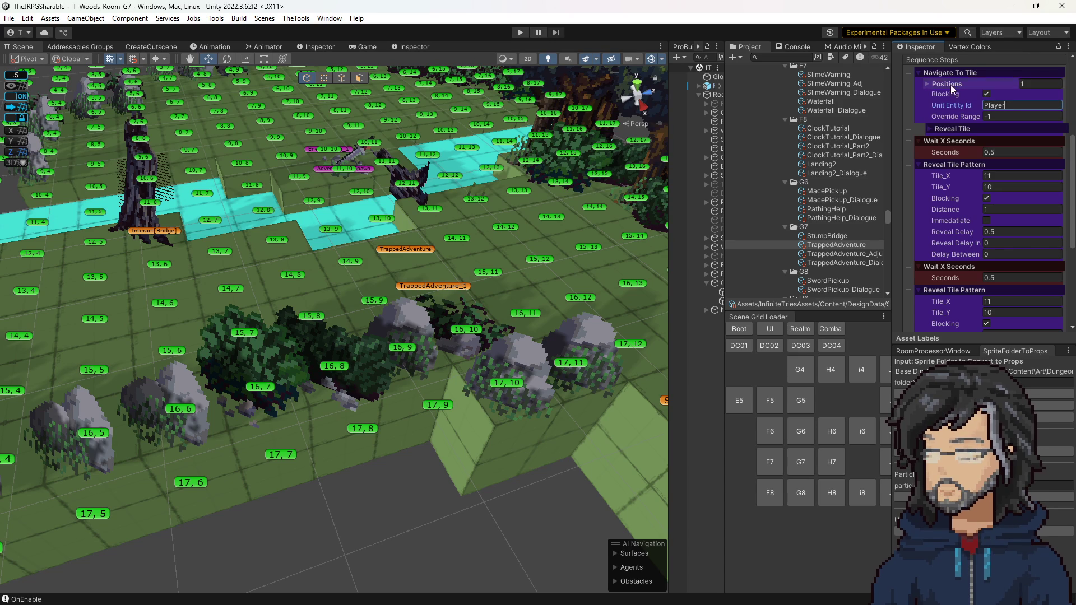
pyautogui.click(951, 85)
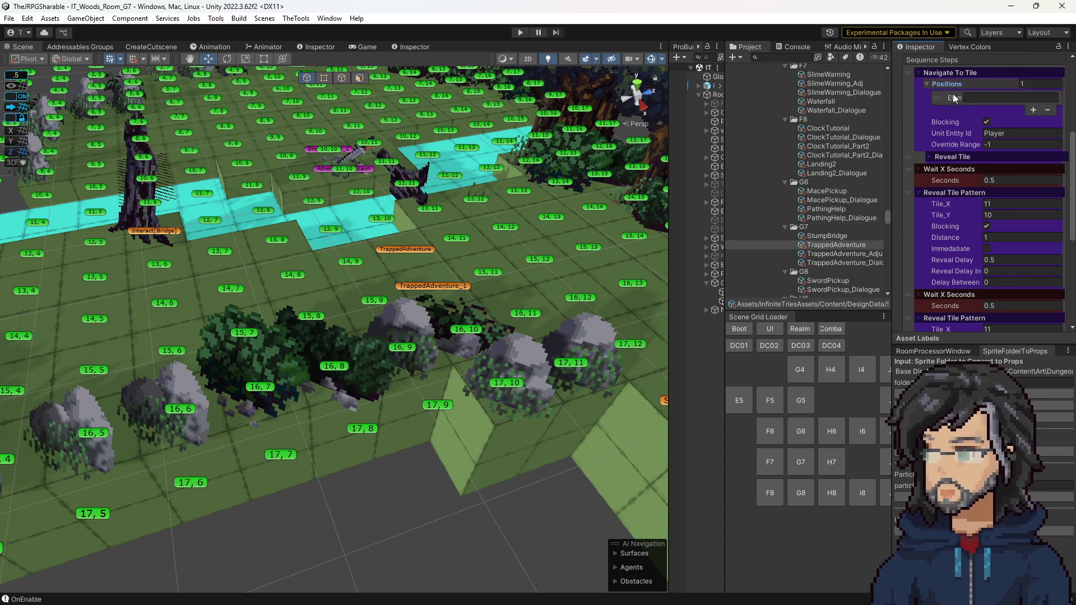
pyautogui.moveTo(504, 247)
pyautogui.mouseDown()
pyautogui.moveTo(493, 231)
pyautogui.moveTo(443, 231)
pyautogui.moveTo(419, 245)
pyautogui.mouseUp()
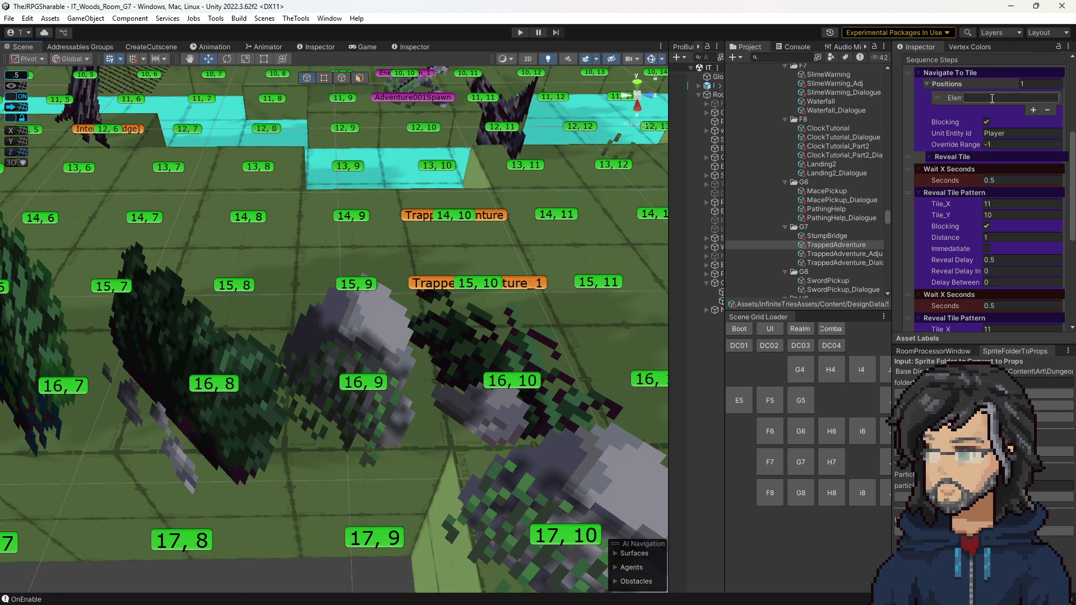
pyautogui.write('14,10')
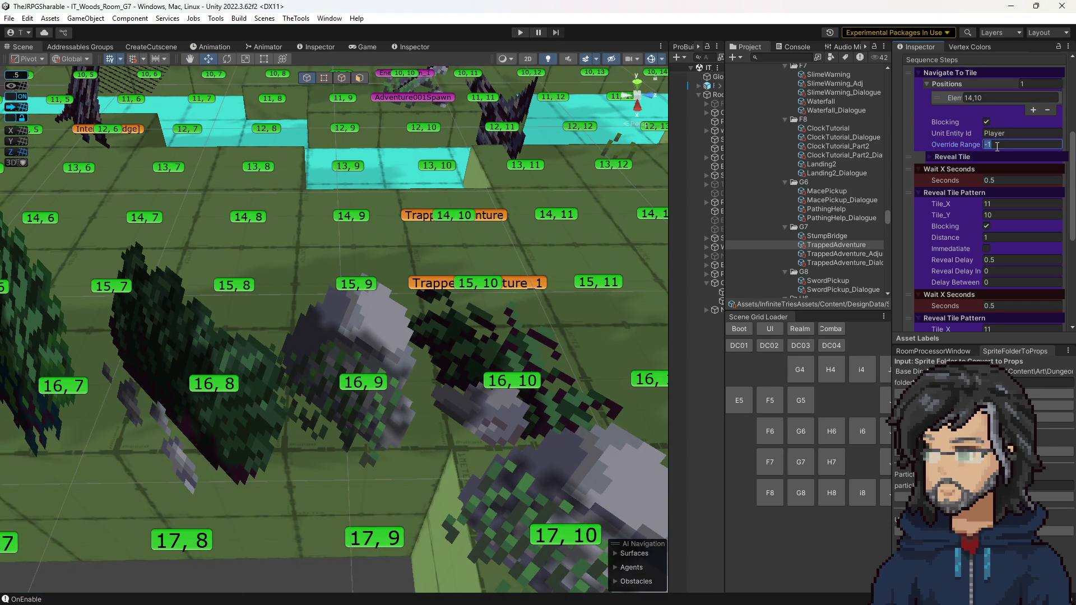
# Expand the nested Reveal Tile step and orbit the scene view over the tile grid.
pyautogui.click(942, 157)
pyautogui.moveTo(442, 168); pyautogui.dragTo(444, 130)
pyautogui.scroll(-3, 342, 260)
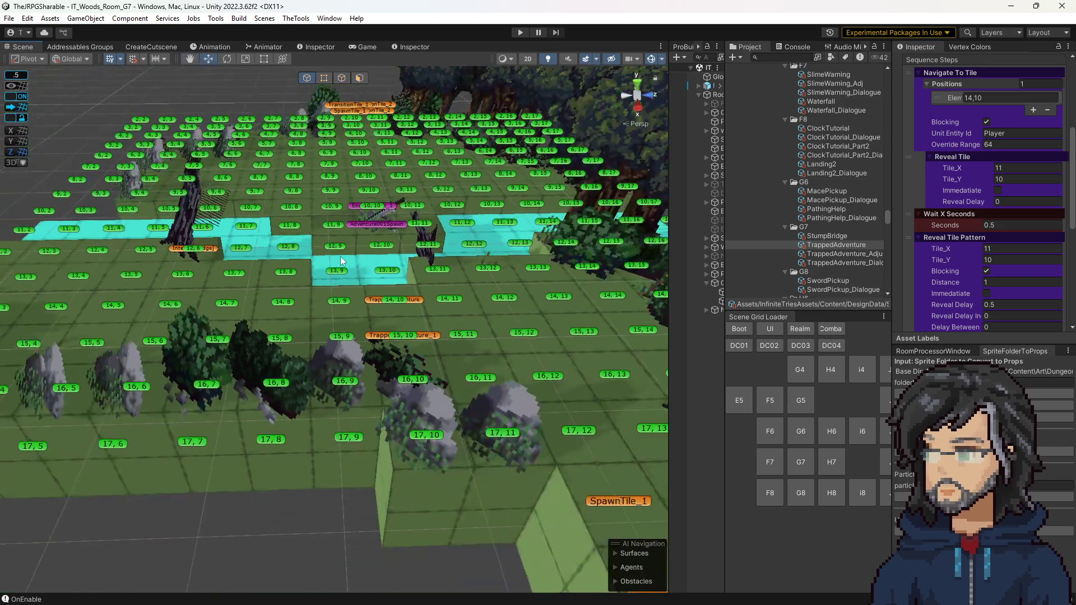
pyautogui.moveTo(394, 251); pyautogui.dragTo(577, 255)
pyautogui.scroll(-3, 1038, 210)
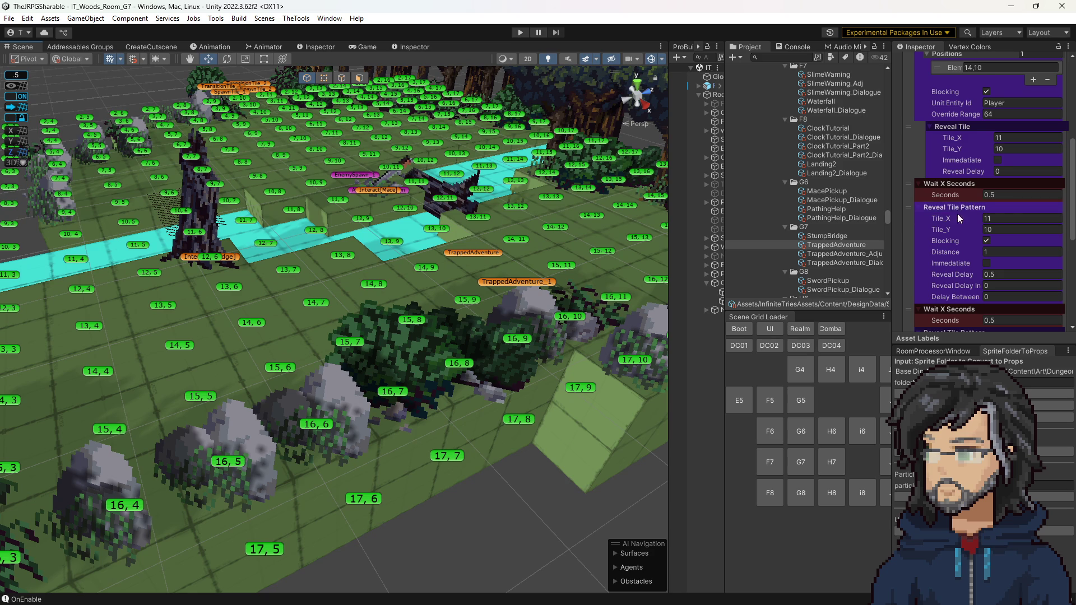
# Add an AllocateAnimUISequenceStep from the UI submenu and drag it directly below Reveal Tile.
pyautogui.scroll(-5, 957, 213)
pyautogui.scroll(-3, 1030, 320)
pyautogui.click(1037, 317)
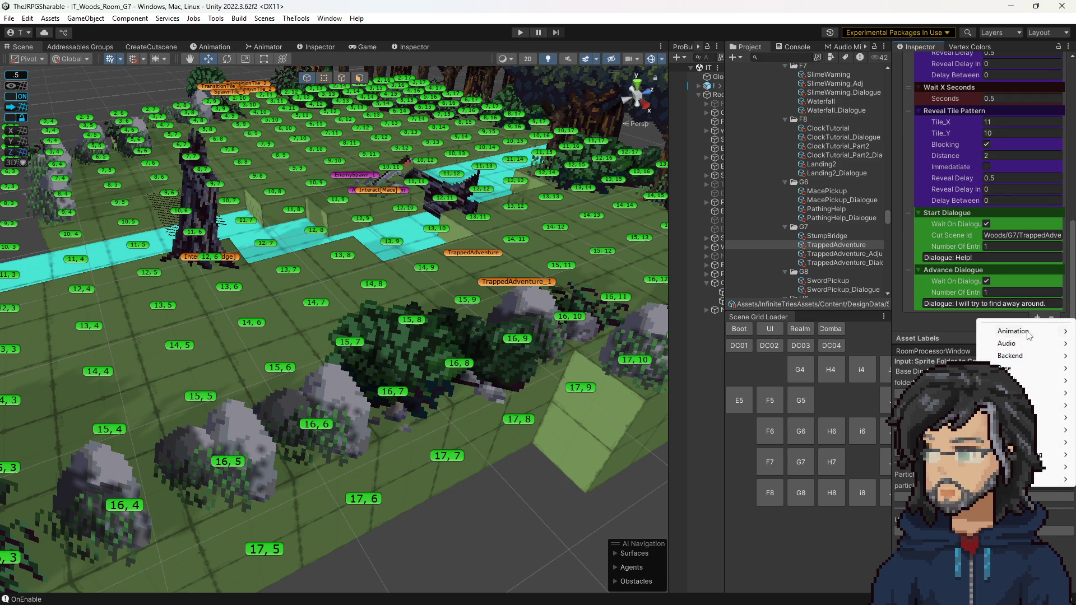
pyautogui.moveTo(1054, 479)
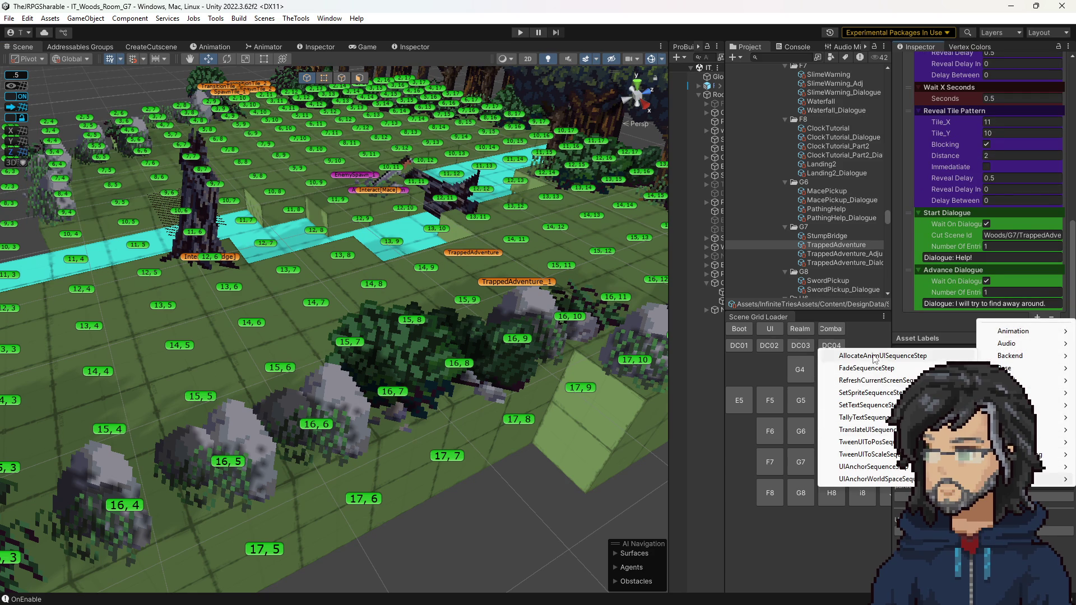
pyautogui.click(953, 353)
pyautogui.scroll(5, 905, 134)
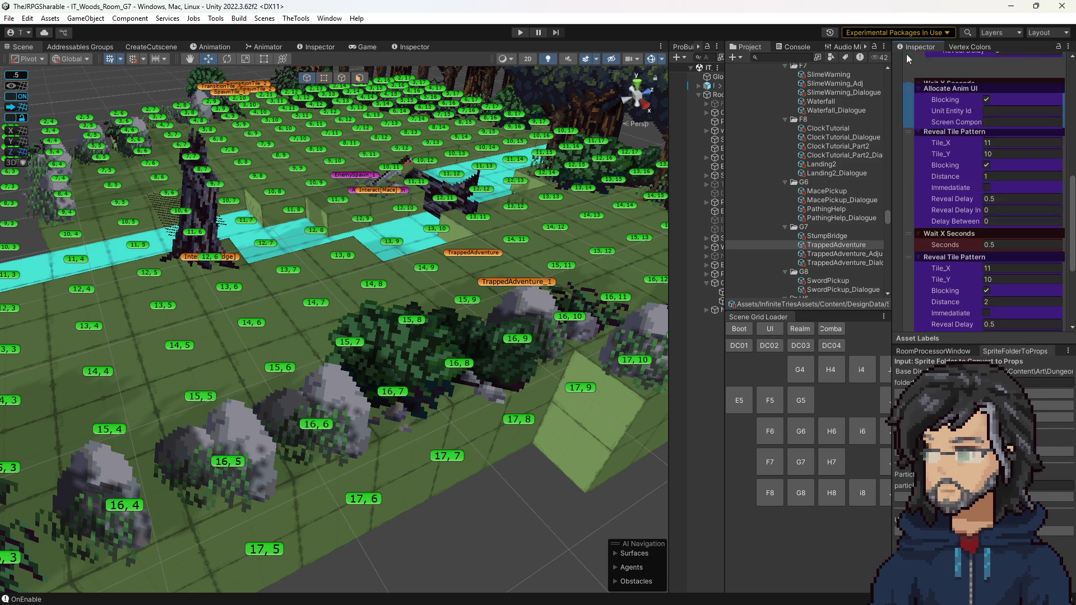
pyautogui.moveTo(910, 271)
pyautogui.mouseDown()
pyautogui.moveTo(911, 198)
pyautogui.moveTo(907, 255)
pyautogui.mouseUp()
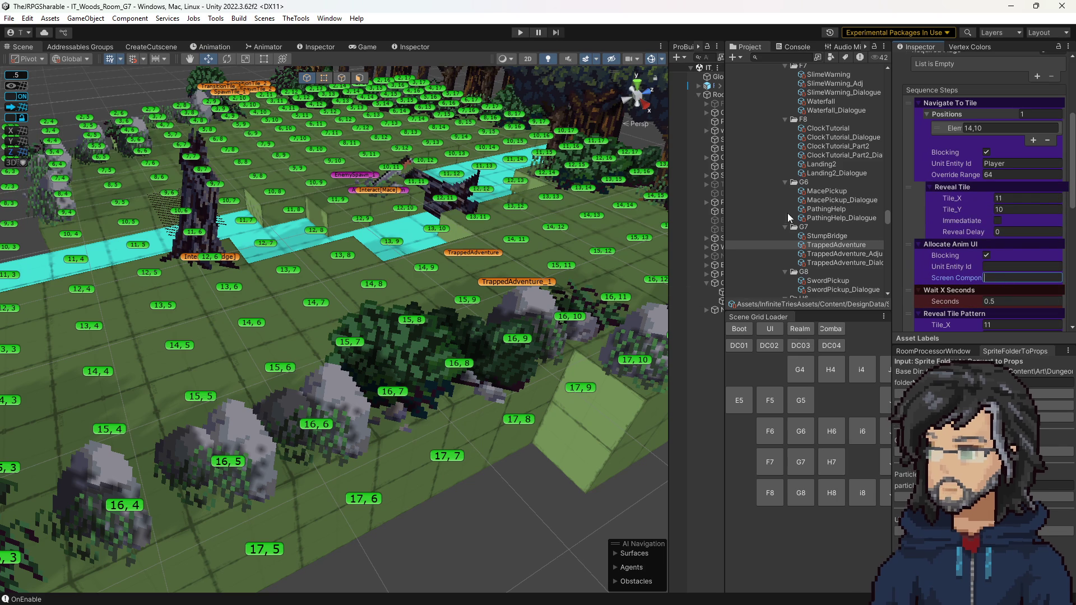
# Copy NoiseAlertElement from SlimeWarning and paste it into Allocate Anim UI's Screen Component field.
pyautogui.scroll(3, 836, 155)
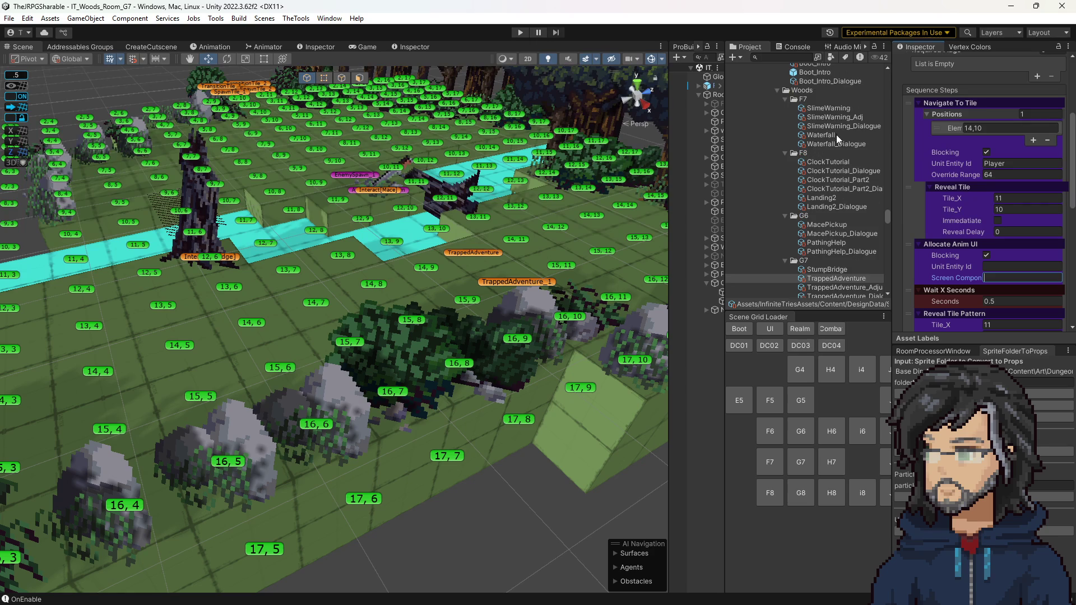
pyautogui.click(828, 108)
pyautogui.scroll(-3, 1000, 253)
pyautogui.scroll(-3, 987, 228)
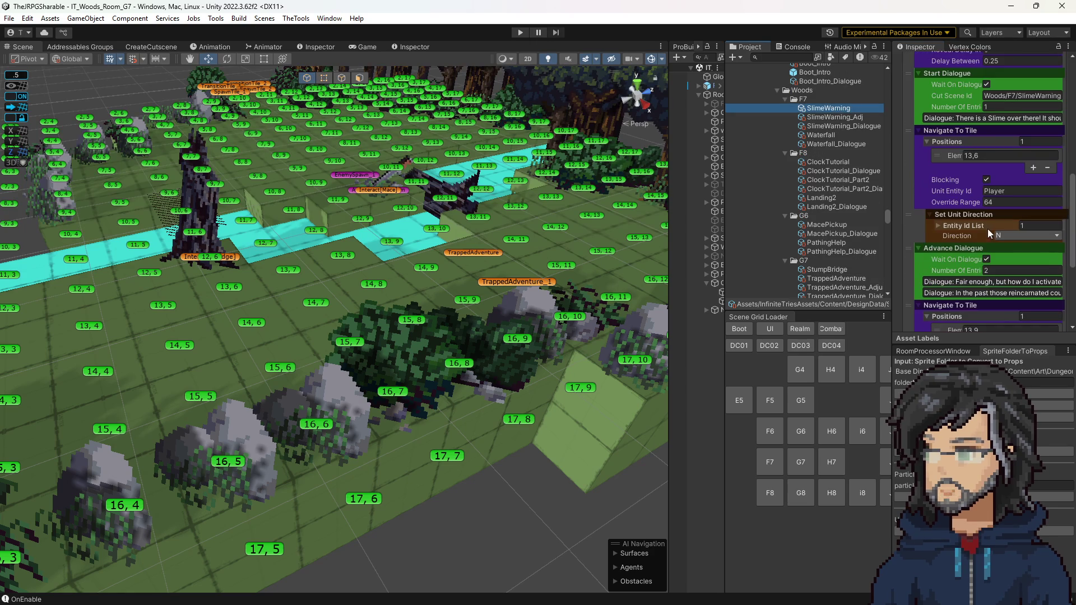
pyautogui.scroll(-3, 1000, 226)
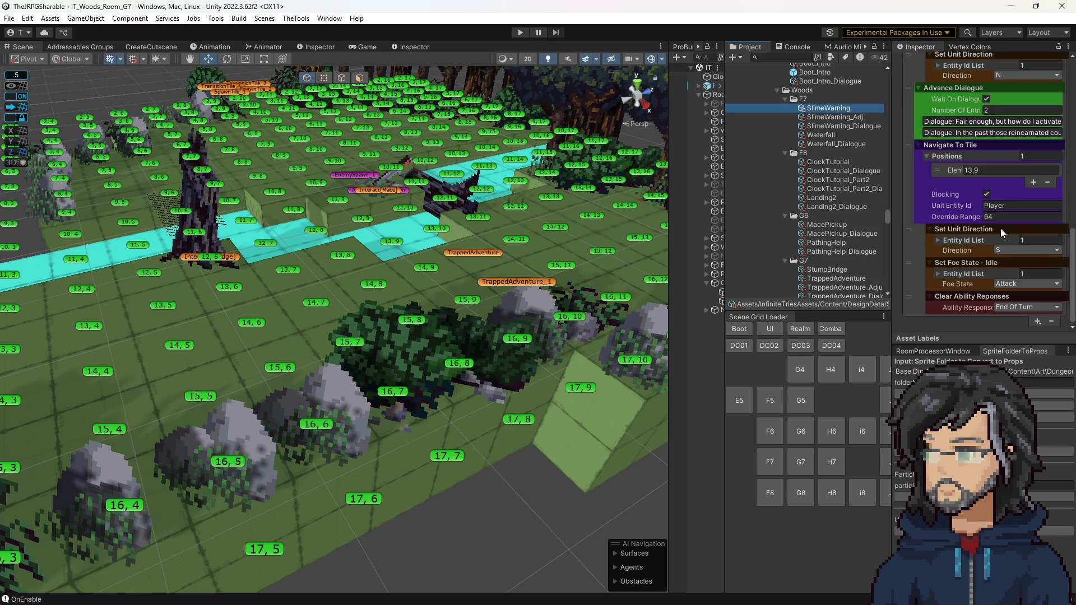
pyautogui.scroll(10, 1000, 226)
pyautogui.click(1017, 289)
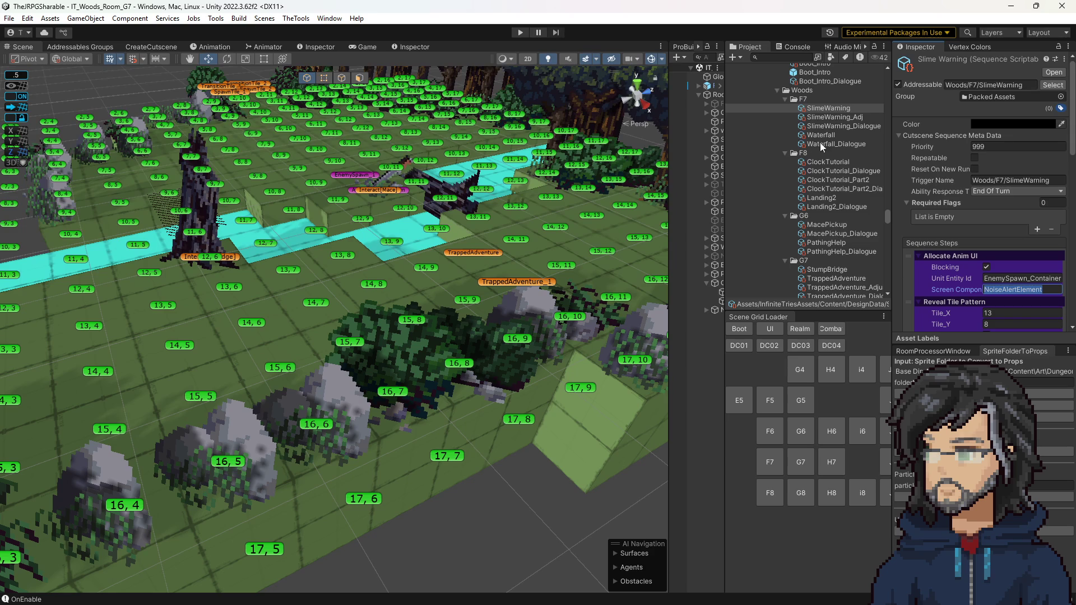
pyautogui.scroll(-3, 819, 143)
pyautogui.click(835, 211)
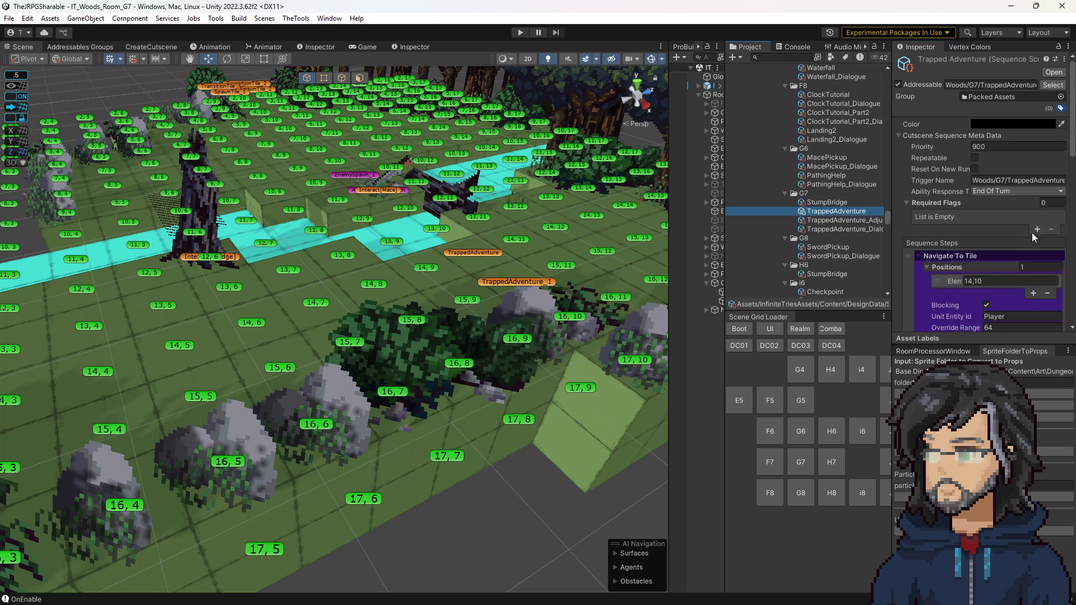
pyautogui.scroll(-5, 1034, 238)
pyautogui.click(1006, 279)
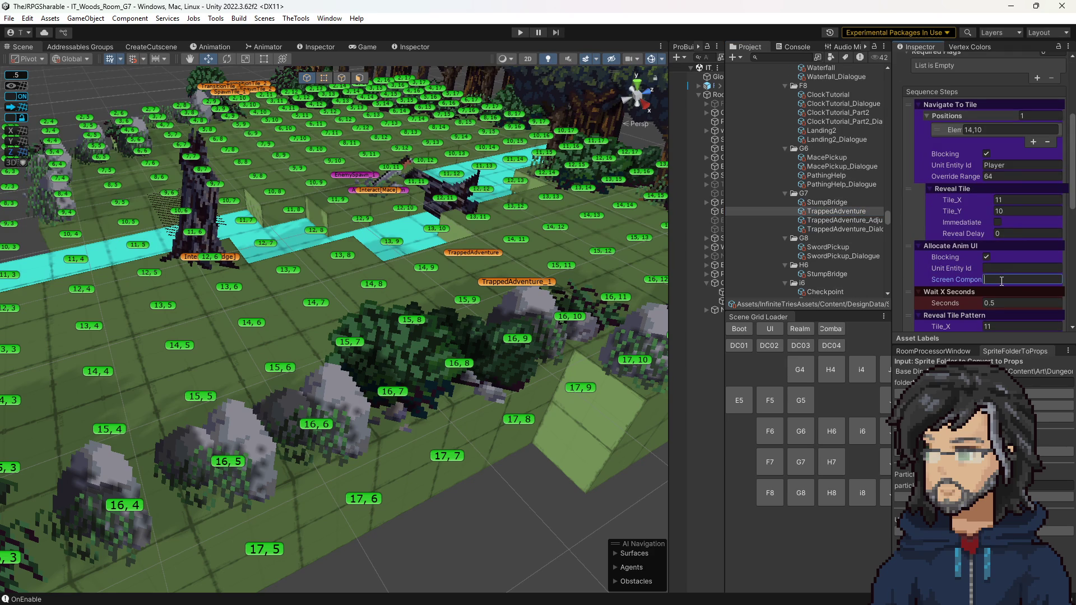
pyautogui.write('NoiseAlertElement')
# Copy the adventurer NPC spawner's entity id and return to the TrappedAdventure cutscene.
pyautogui.click(407, 198)
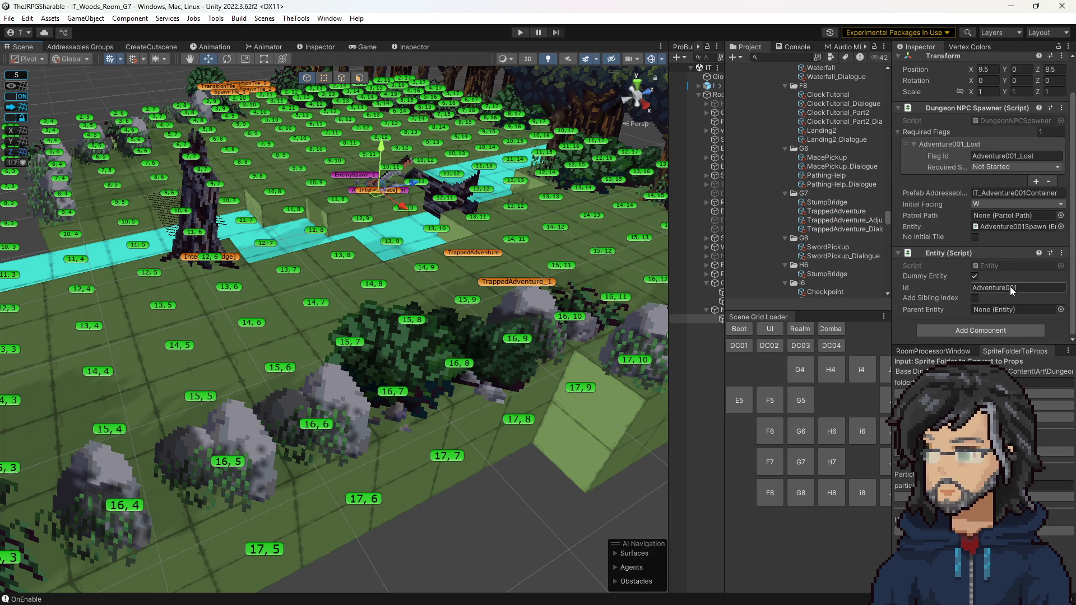
pyautogui.click(1013, 288)
pyautogui.click(836, 210)
pyautogui.scroll(-3, 1014, 275)
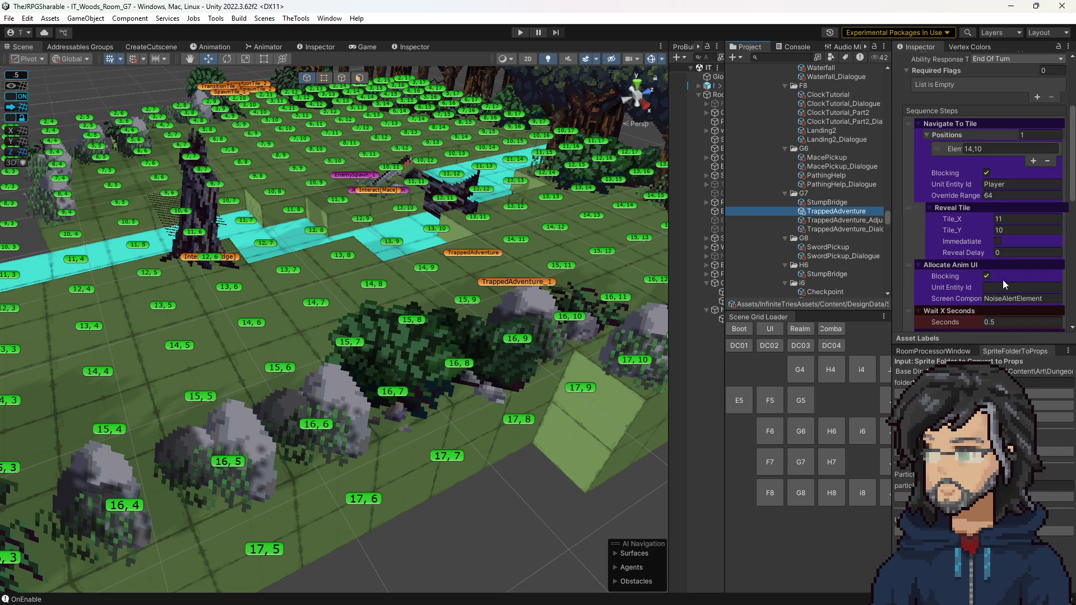
# Set Allocate Anim UI's Unit Entity Id to the pasted Adventure001 id with the _Container suffix.
pyautogui.click(1009, 288)
pyautogui.write('Adventure001')
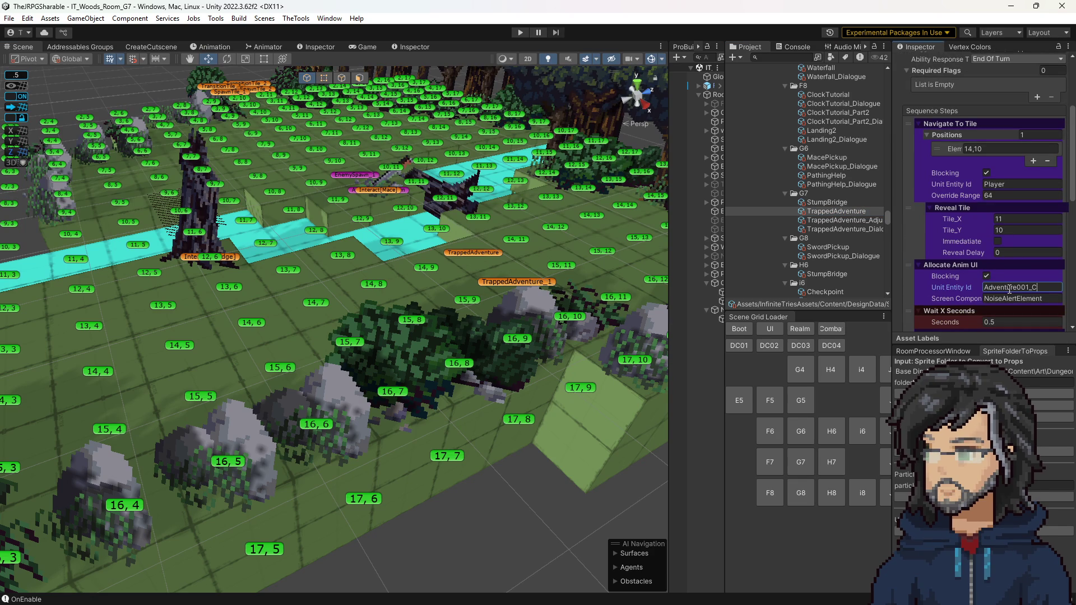
pyautogui.write('ntaine')
# Move the Help! Start Dialogue step up under Allocate Anim UI.
pyautogui.scroll(-10, 913, 273)
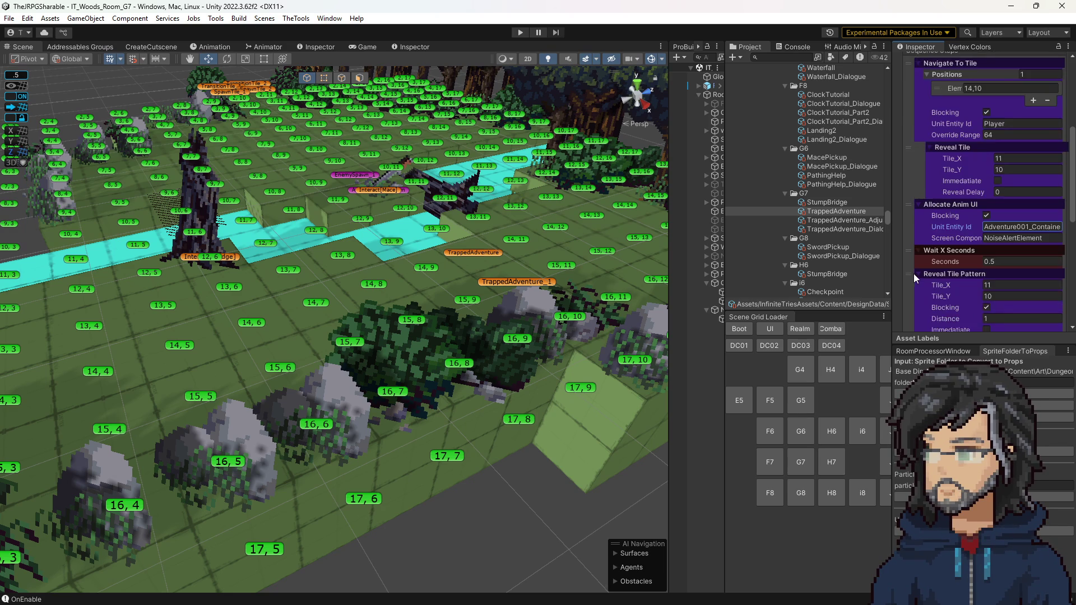
pyautogui.scroll(2, 923, 292)
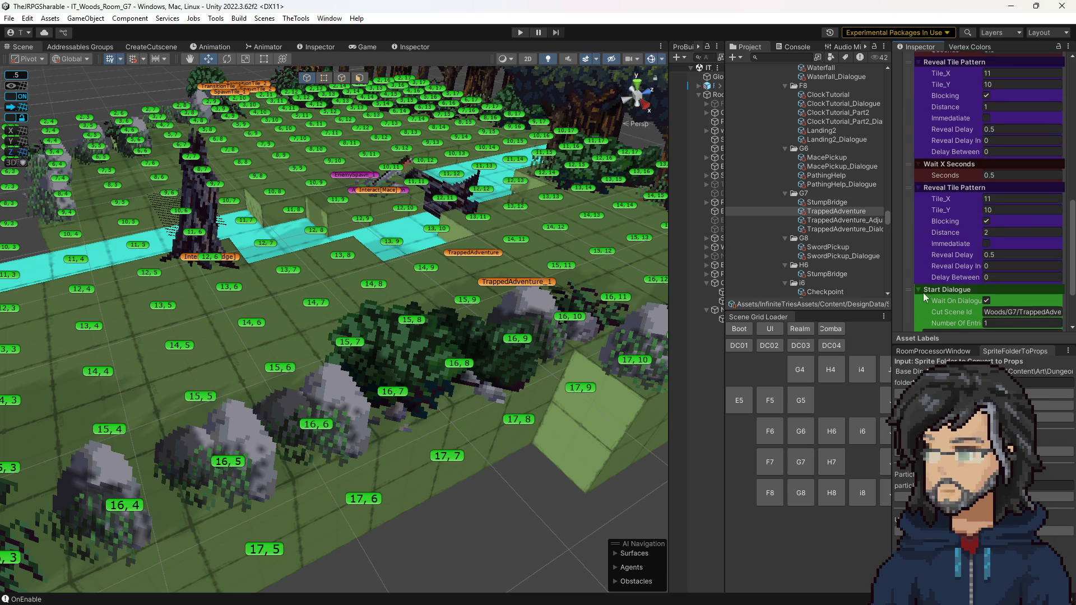
pyautogui.moveTo(908, 292)
pyautogui.mouseDown()
pyautogui.moveTo(926, 46)
pyautogui.moveTo(912, 180)
pyautogui.mouseUp()
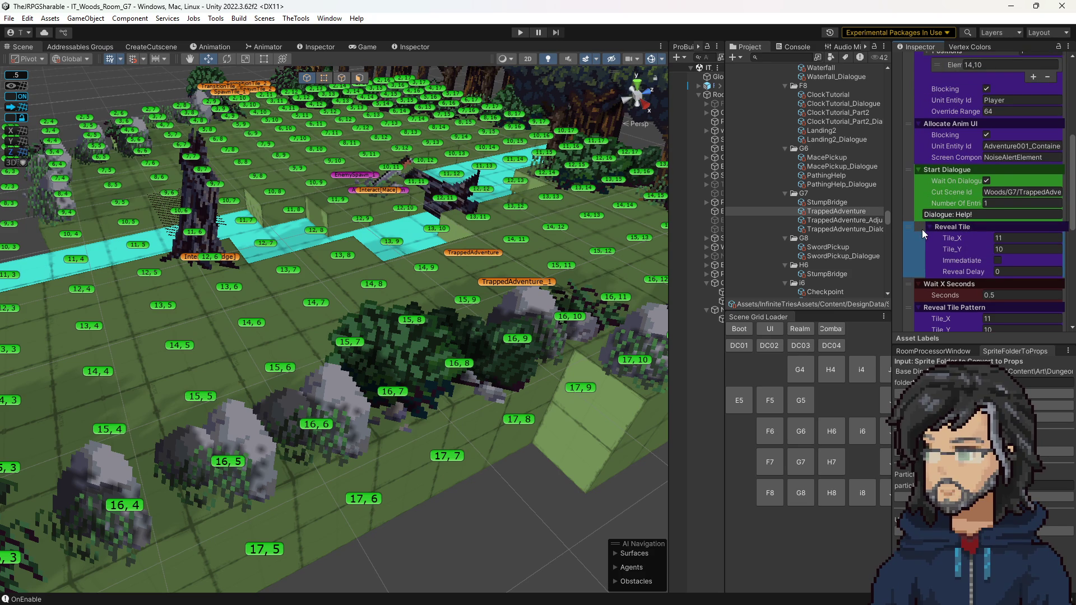
# Review the Reveal Tile Pattern steps and select the duplicate distance-2 pattern step.
pyautogui.scroll(3, 923, 230)
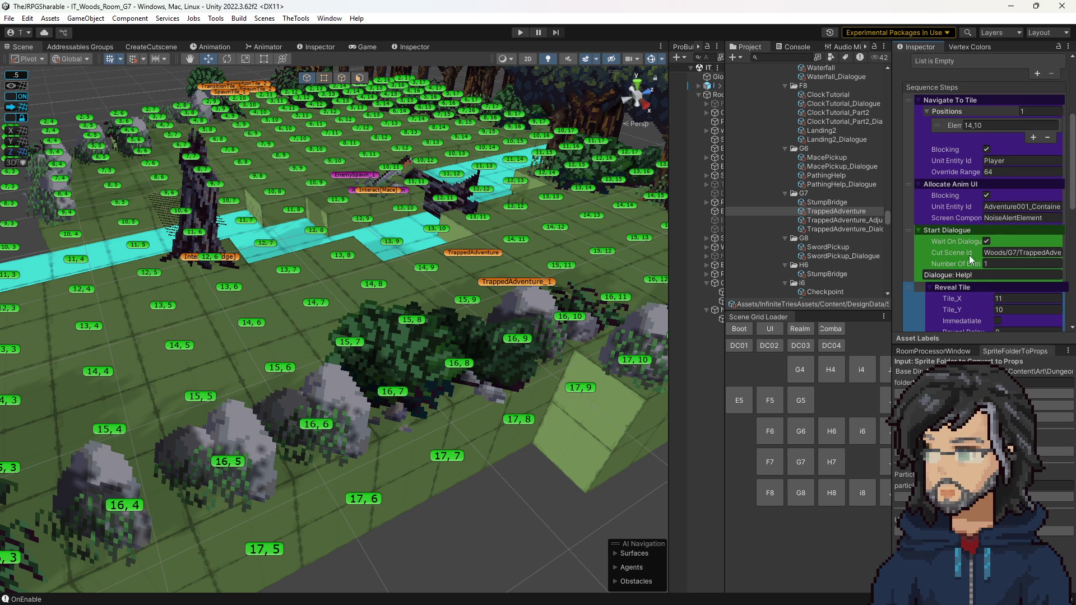
pyautogui.scroll(-3, 964, 261)
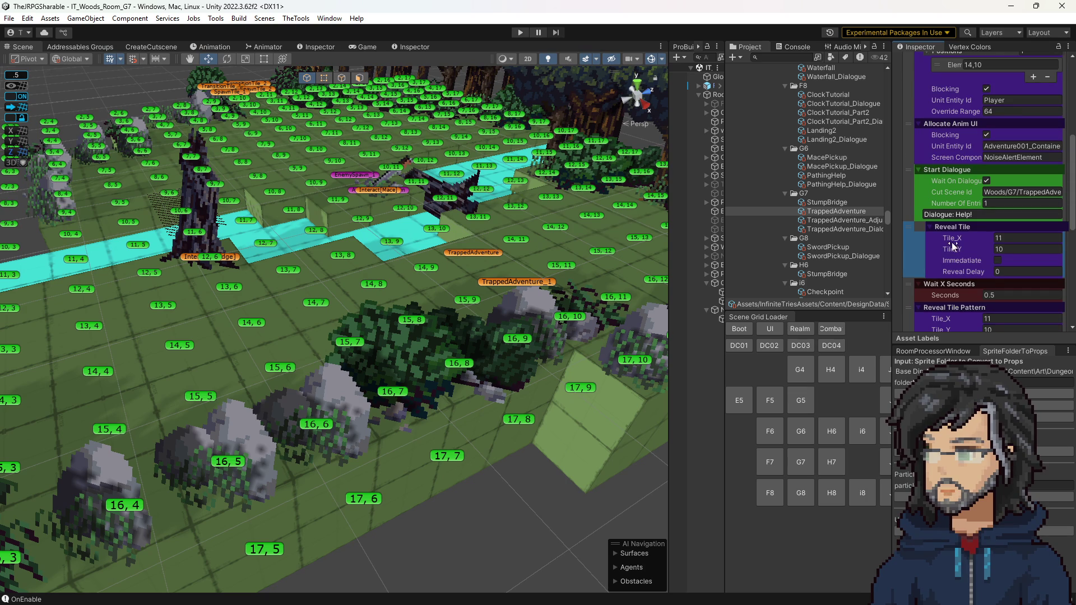
pyautogui.scroll(-4, 991, 253)
pyautogui.scroll(-3, 1003, 189)
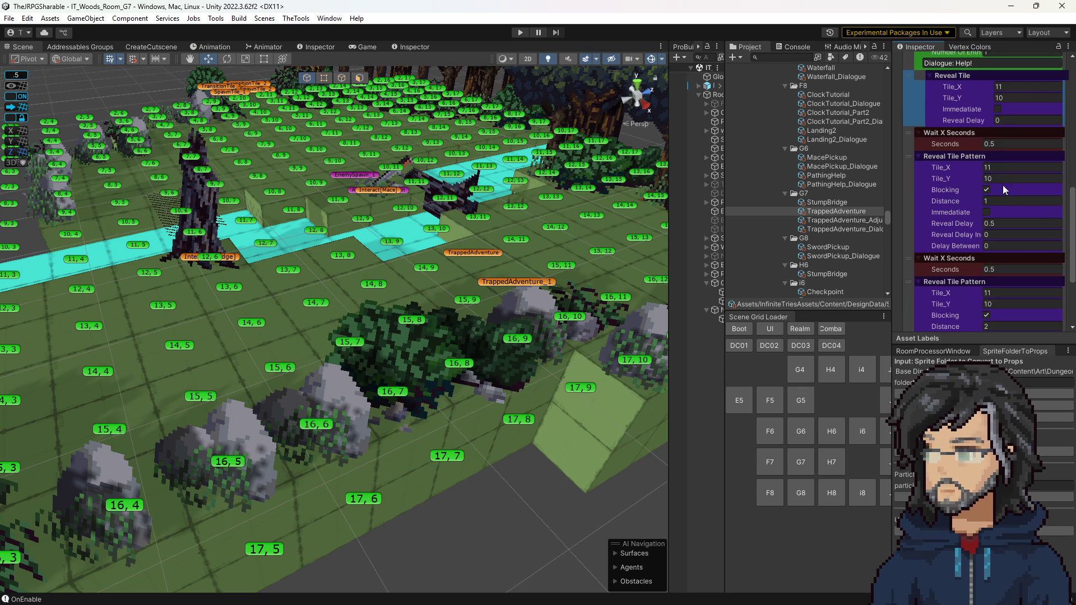
pyautogui.scroll(-6, 972, 226)
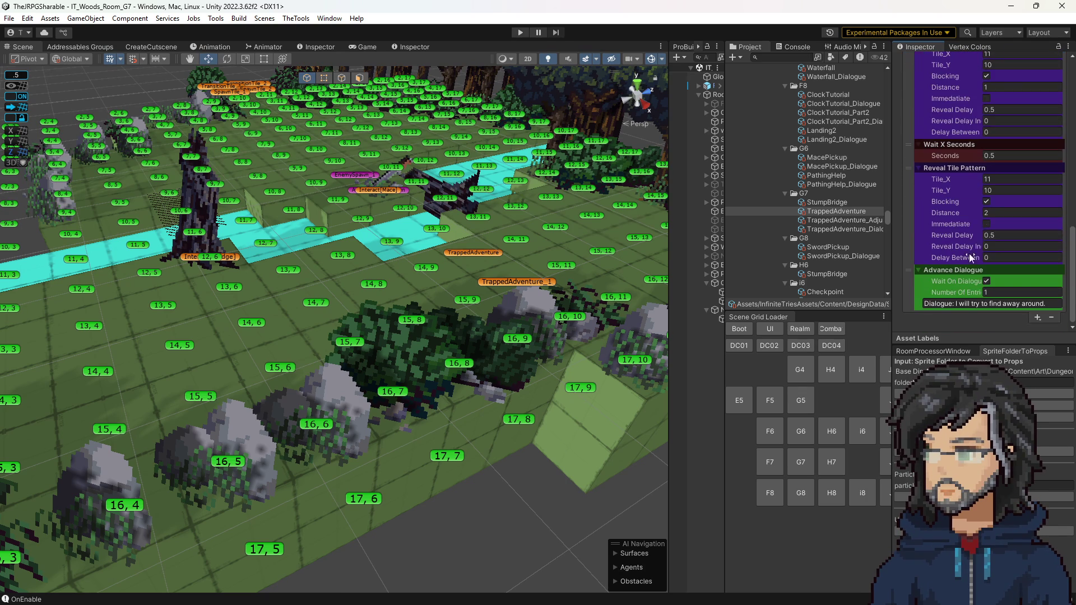
pyautogui.click(993, 246)
pyautogui.scroll(5, 992, 247)
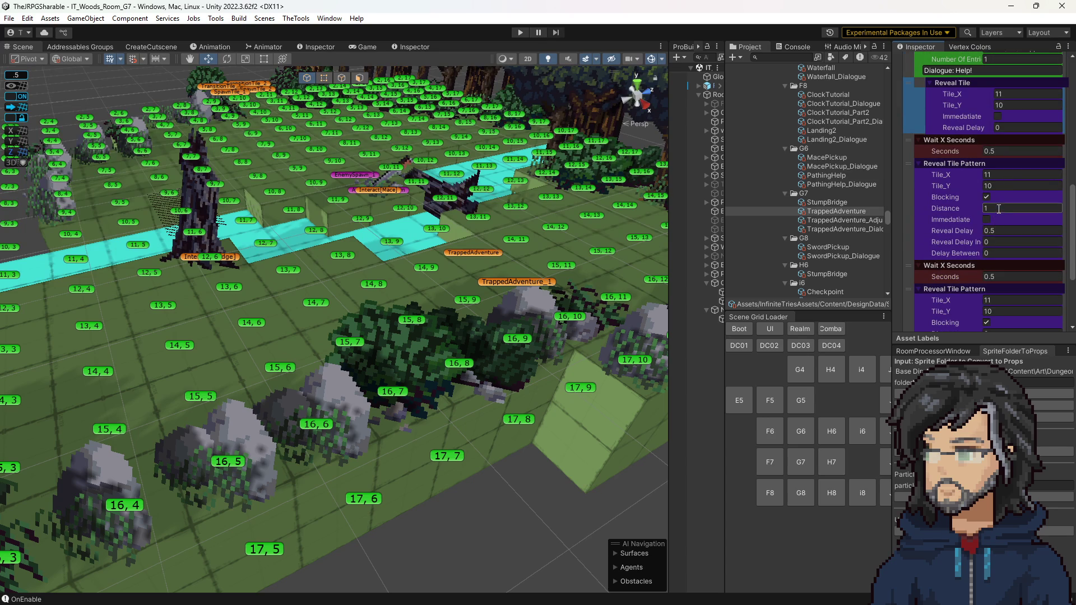
pyautogui.scroll(-3, 939, 268)
pyautogui.click(910, 257)
# Delete the duplicate pattern and extra wait steps; set Distance 2 and Reveal Delay 0.
pyautogui.press('Delete')
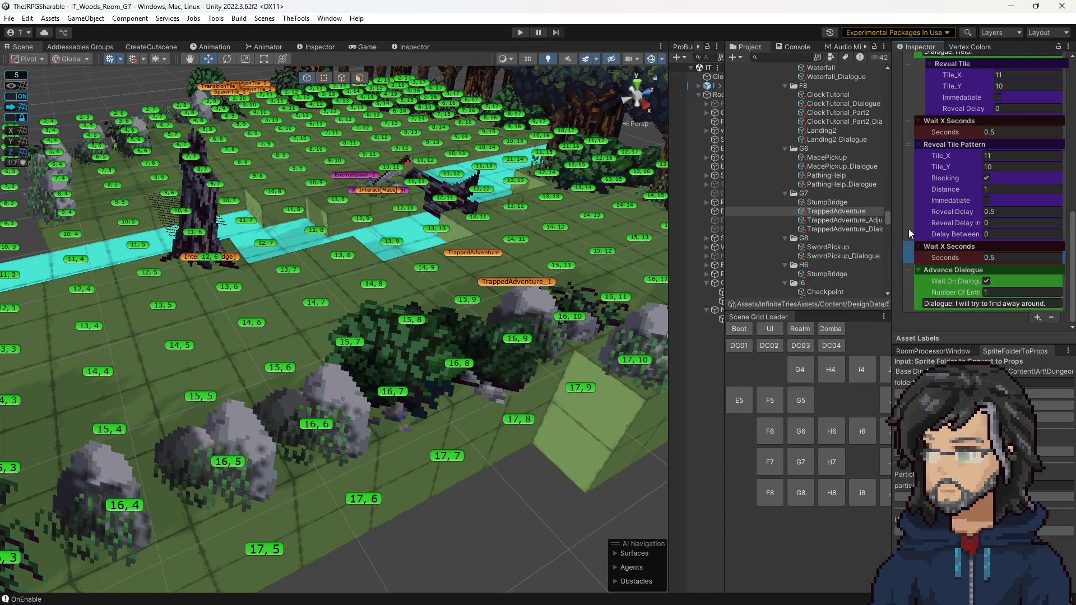
pyautogui.press('Delete')
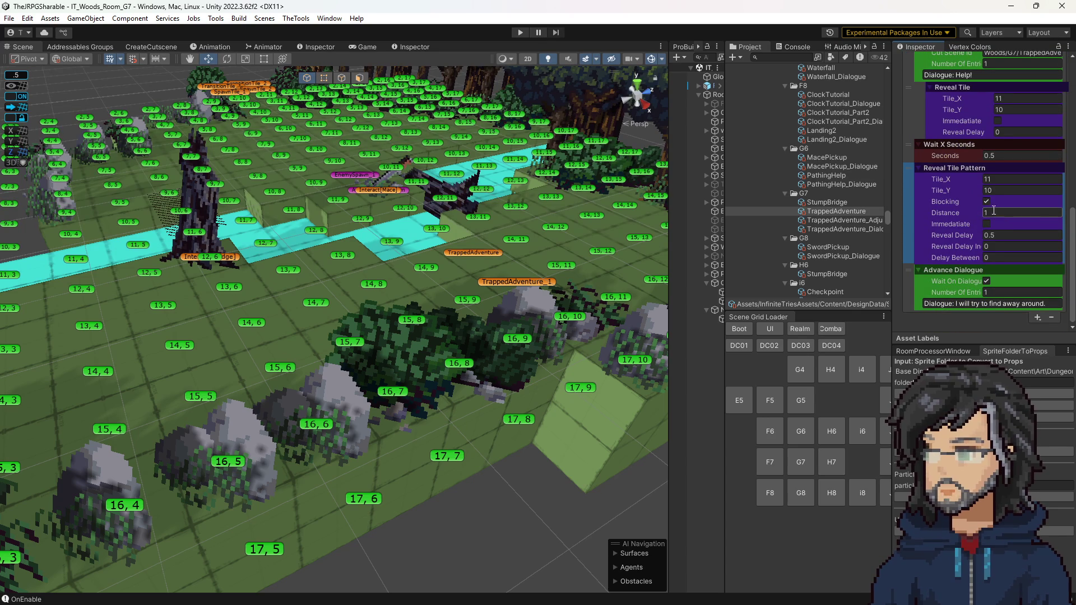
pyautogui.write('2')
pyautogui.click(1003, 247)
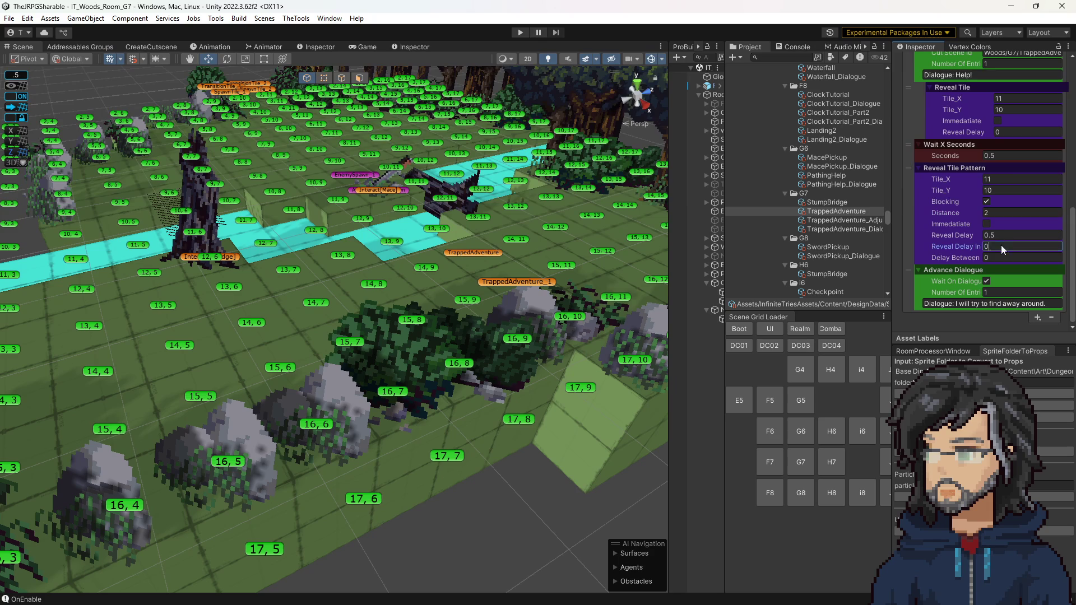
pyautogui.write('4')
pyautogui.click(1001, 238)
pyautogui.write('0')
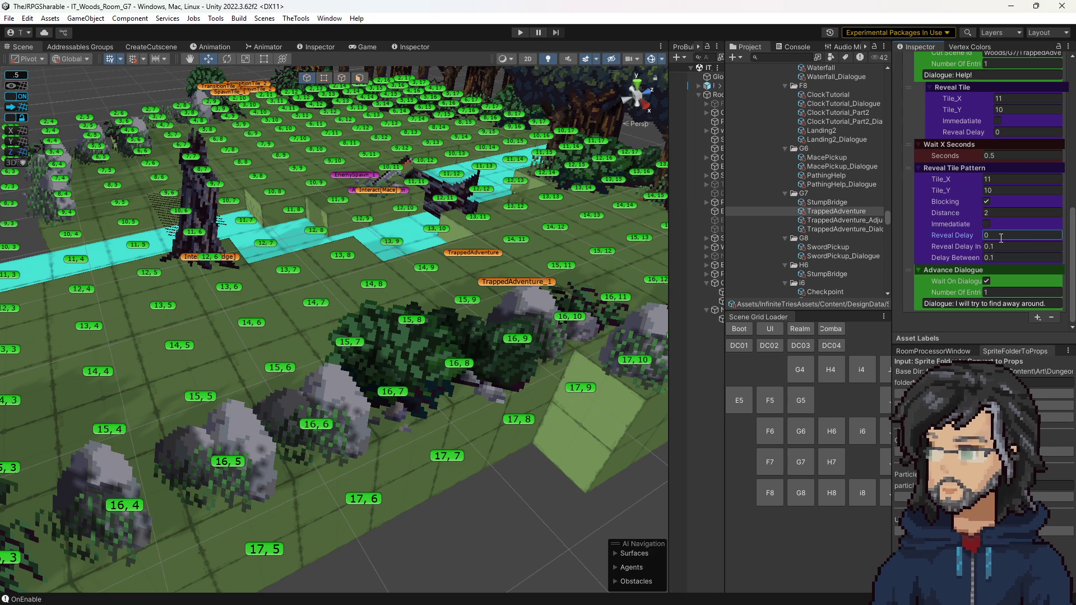
# Collapse and remove the leftover Reveal Tile and wait steps.
pyautogui.scroll(1, 1001, 240)
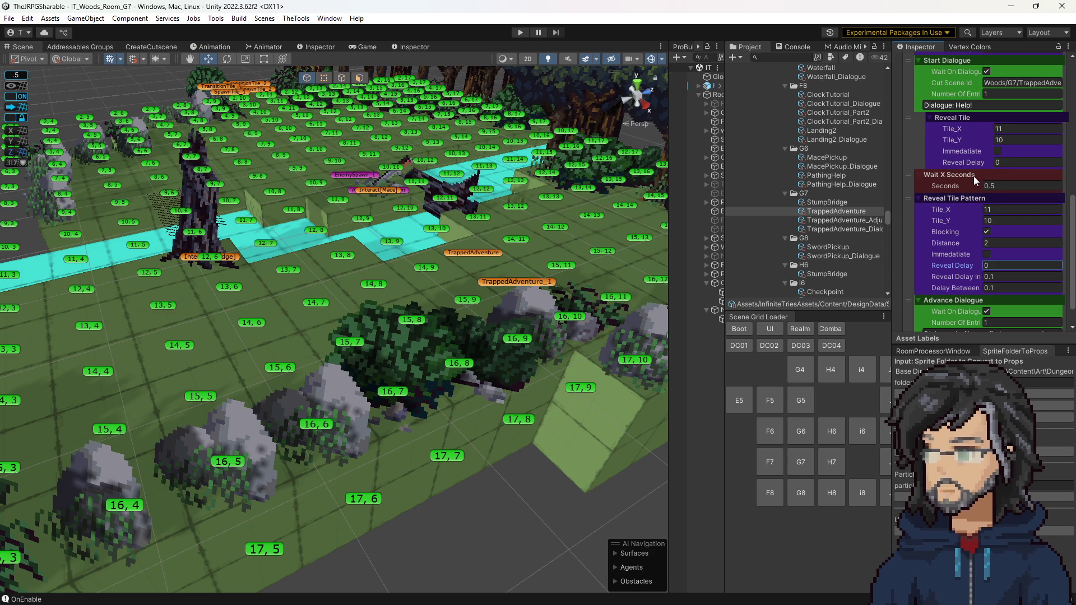
pyautogui.click(976, 120)
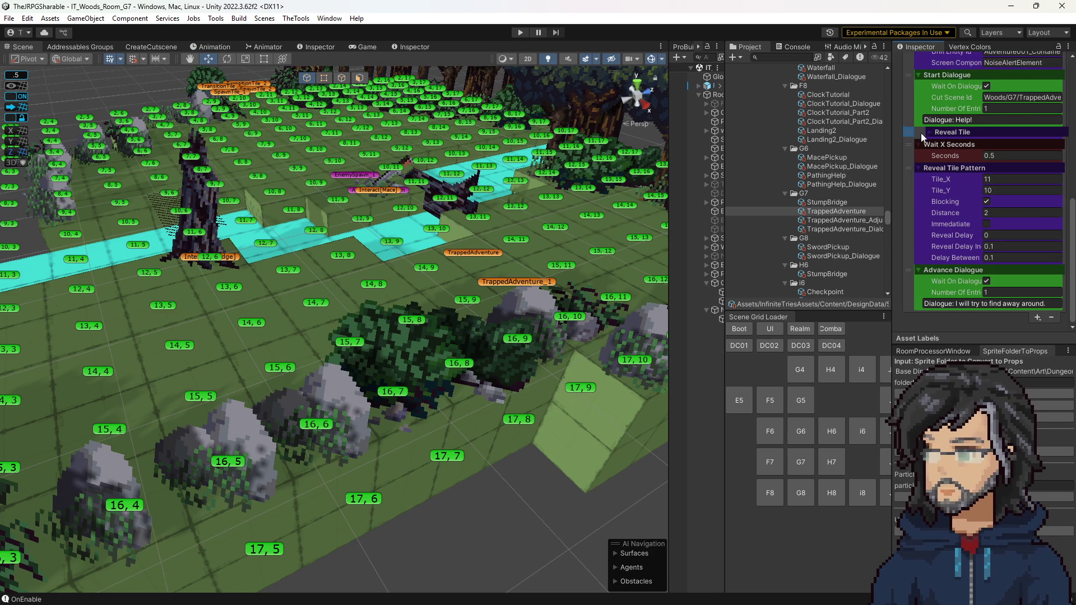
pyautogui.moveTo(920, 132); pyautogui.dragTo(911, 150)
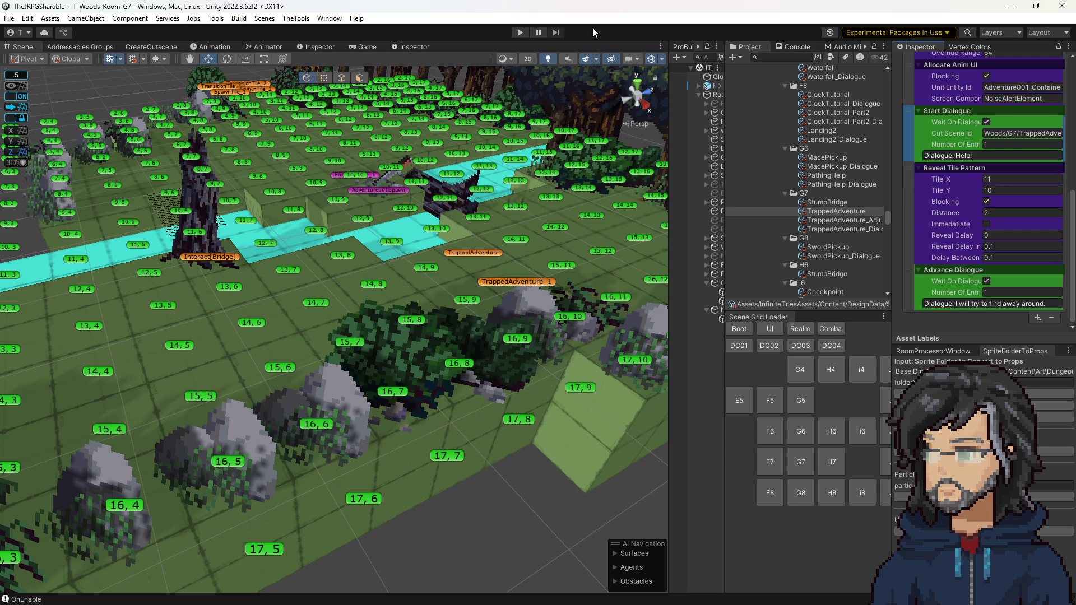
# Play-test the cutscene, set Reveal Delay In and Delay Between to 0.2, then retest.
pyautogui.click(520, 32)
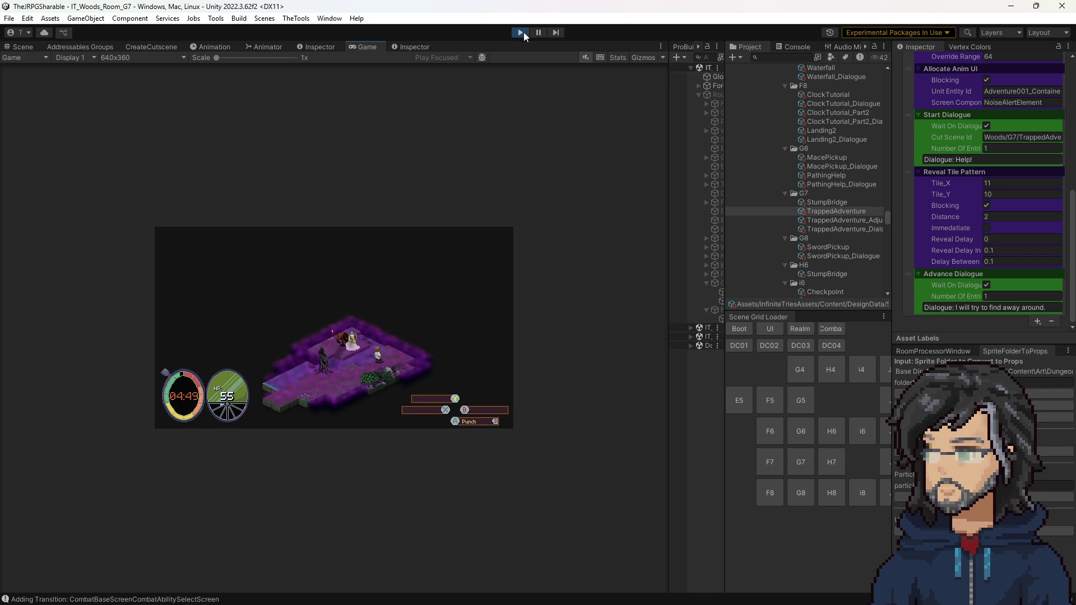
pyautogui.click(520, 33)
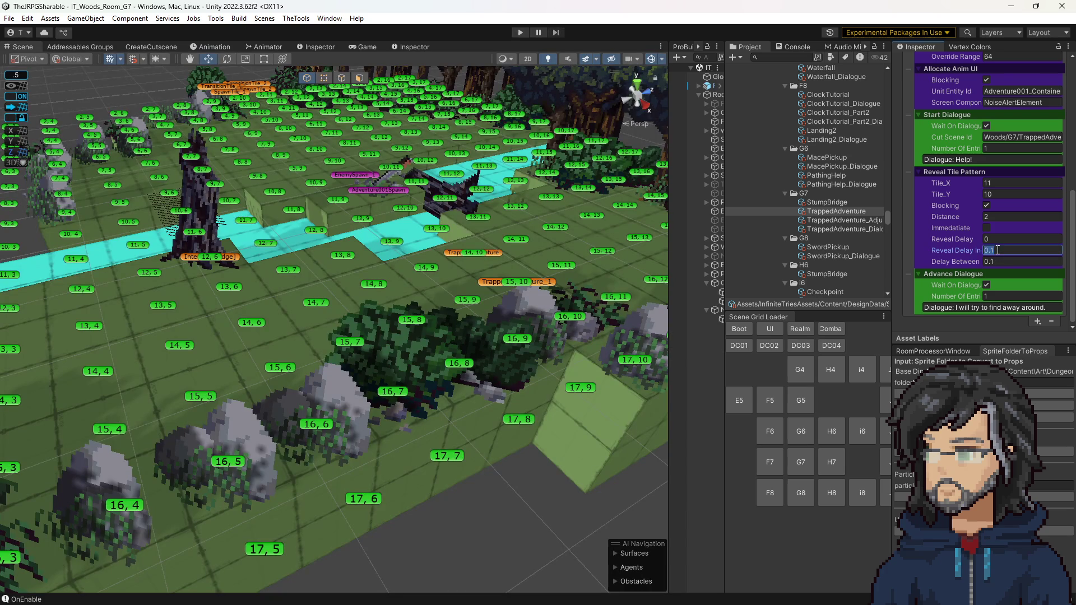
pyautogui.click(996, 250)
pyautogui.write('0.2')
pyautogui.click(998, 261)
pyautogui.press('BackSpace')
pyautogui.write('2')
pyautogui.moveTo(540, 182); pyautogui.dragTo(451, 159)
pyautogui.click(520, 32)
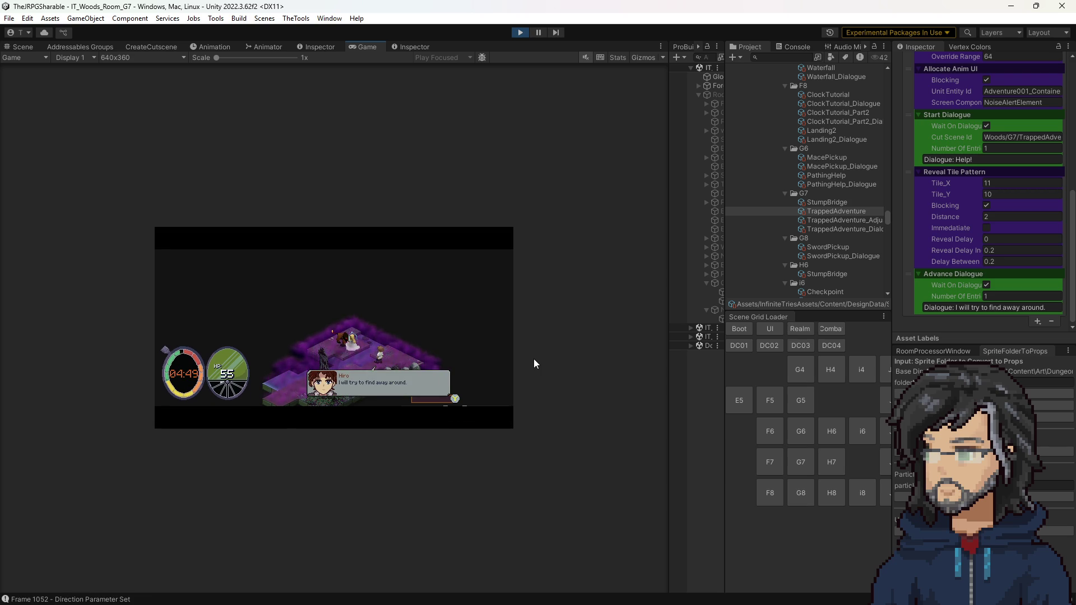
pyautogui.click(519, 34)
# Move the Help! Start Dialogue step ahead of the Navigate To Tile step.
pyautogui.scroll(5, 965, 226)
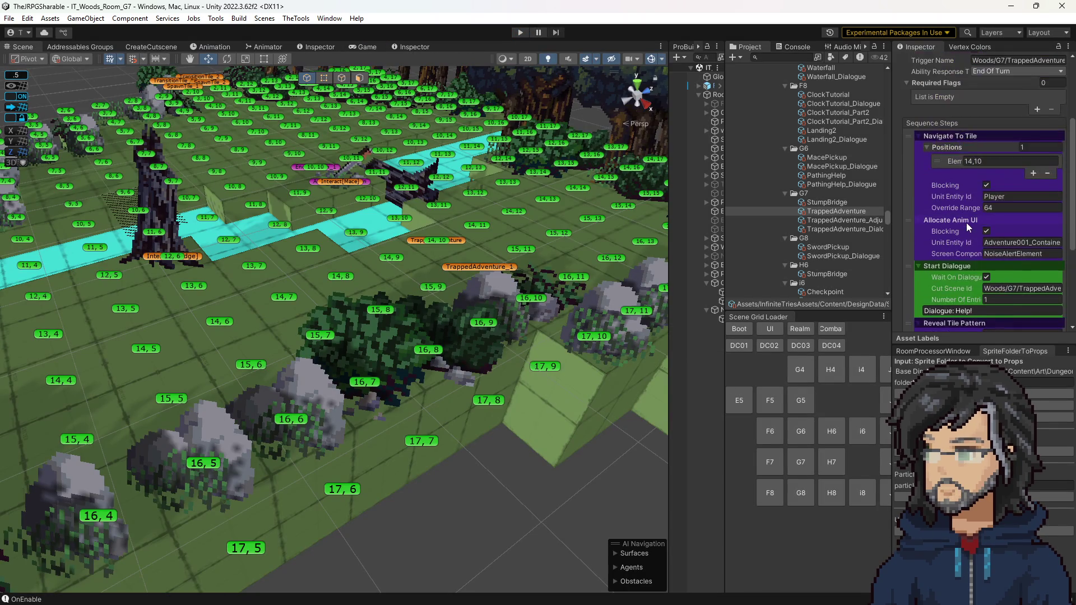
pyautogui.scroll(-3, 968, 227)
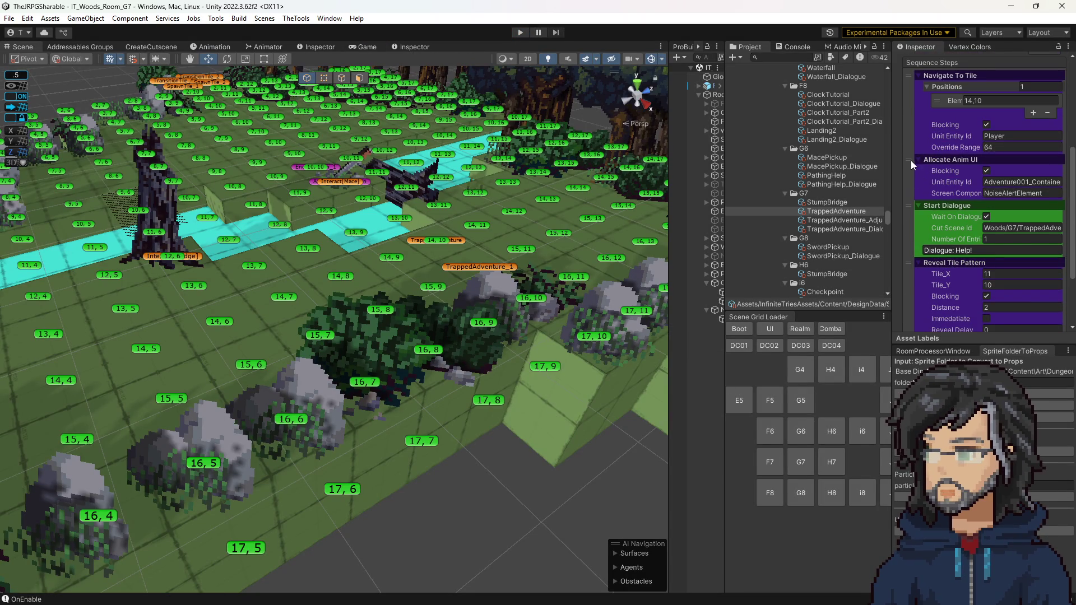
pyautogui.moveTo(910, 160)
pyautogui.mouseDown()
pyautogui.moveTo(909, 113)
pyautogui.moveTo(926, 182)
pyautogui.moveTo(909, 174)
pyautogui.moveTo(908, 126)
pyautogui.mouseUp()
# Add a Set Unit Direction step and place it right after Start Dialogue.
pyautogui.scroll(-3, 926, 206)
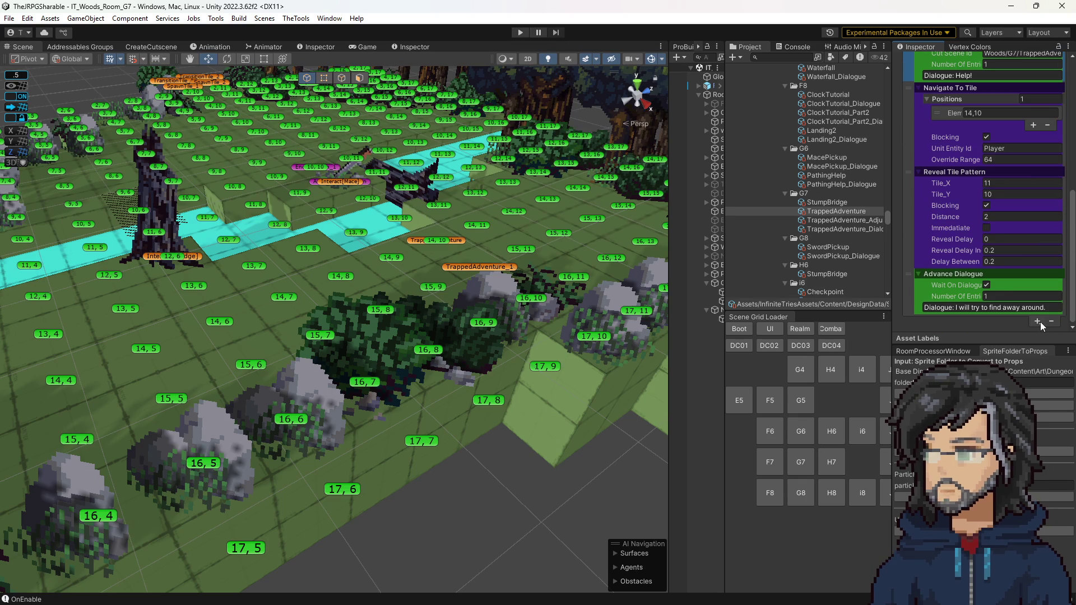
pyautogui.click(1038, 322)
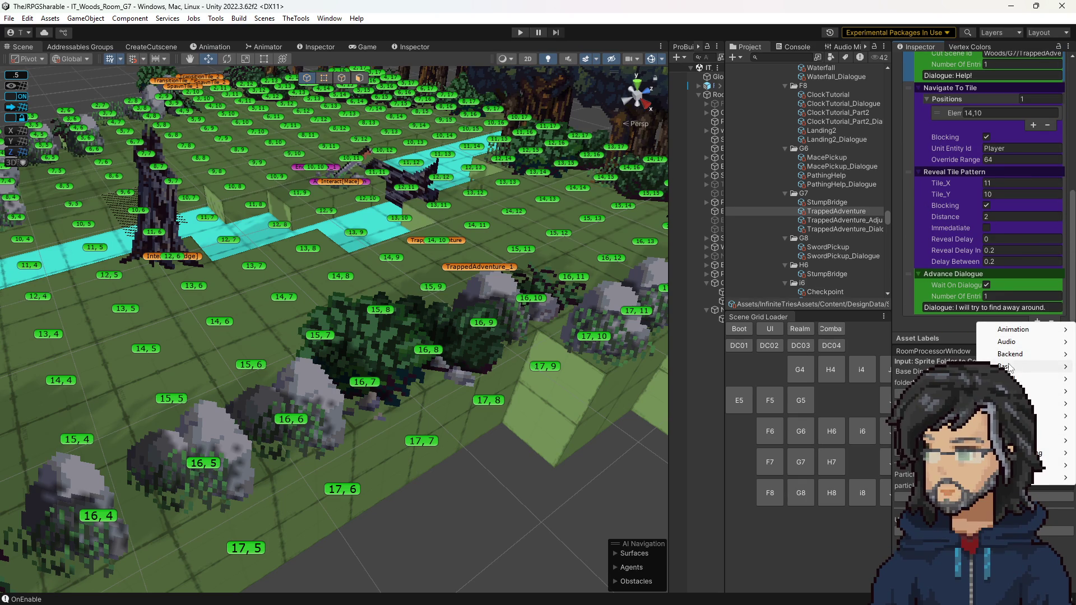
pyautogui.moveTo(1008, 368)
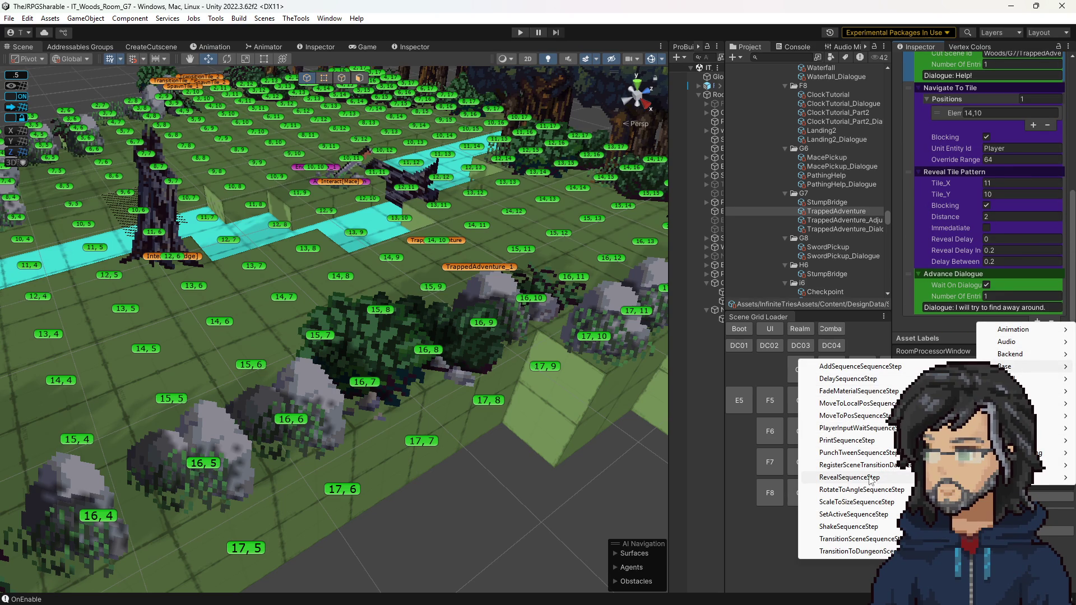
pyautogui.moveTo(1046, 403)
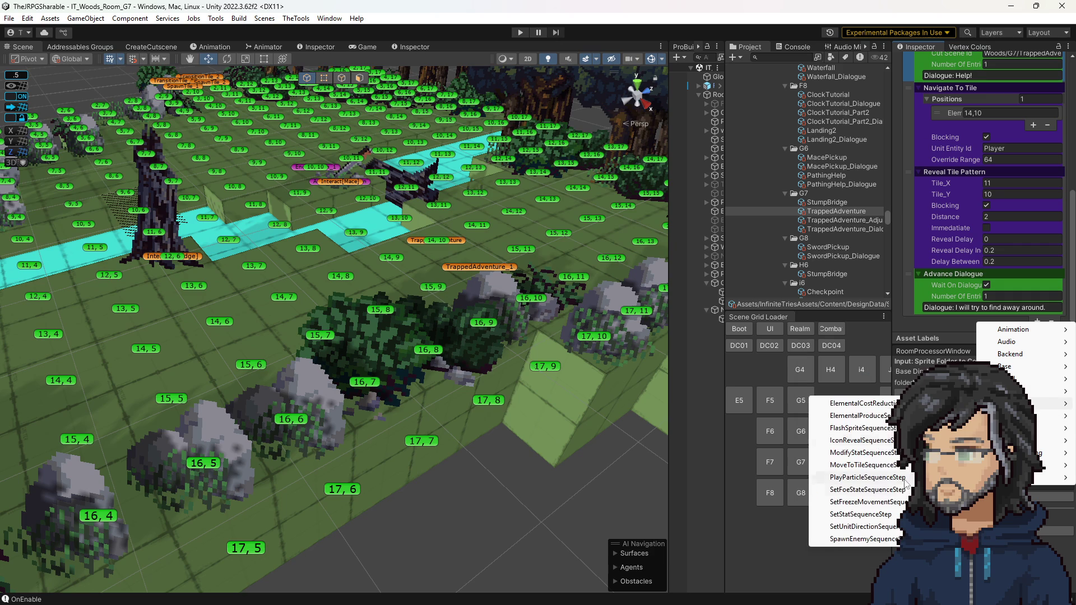
pyautogui.click(874, 527)
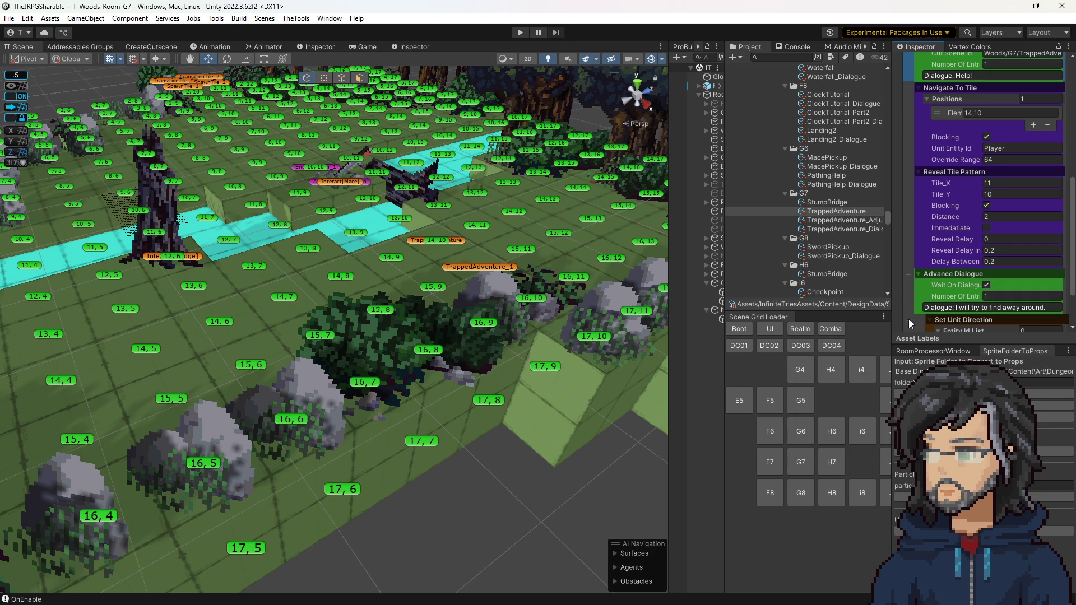
pyautogui.moveTo(911, 324)
pyautogui.mouseDown()
pyautogui.moveTo(919, 67)
pyautogui.moveTo(947, 171)
pyautogui.mouseUp()
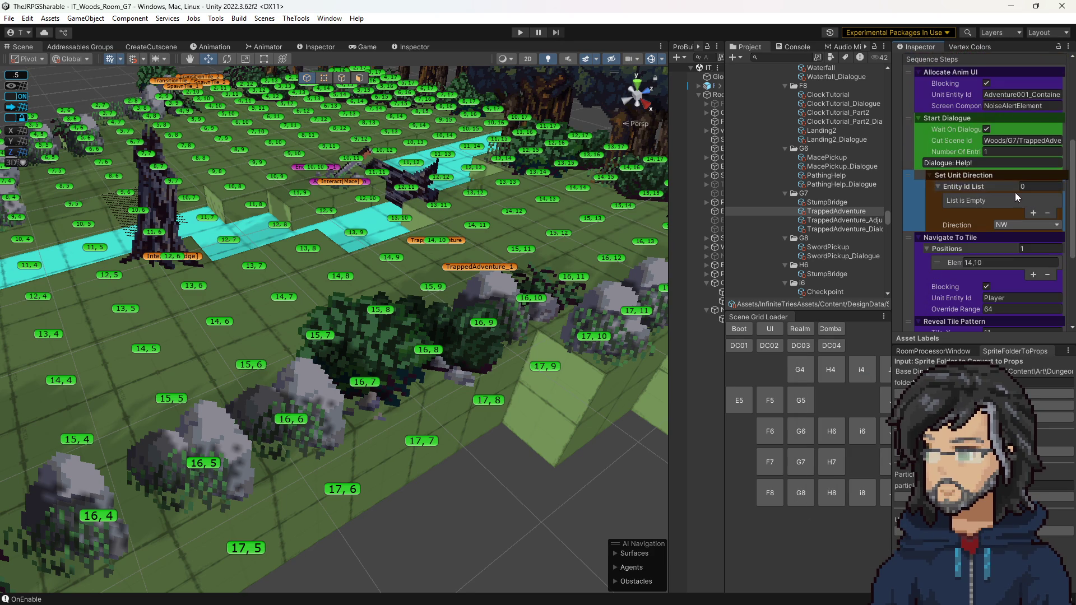
# Set the step's entity to Player facing W and move it after Navigate To Tile.
pyautogui.click(1033, 213)
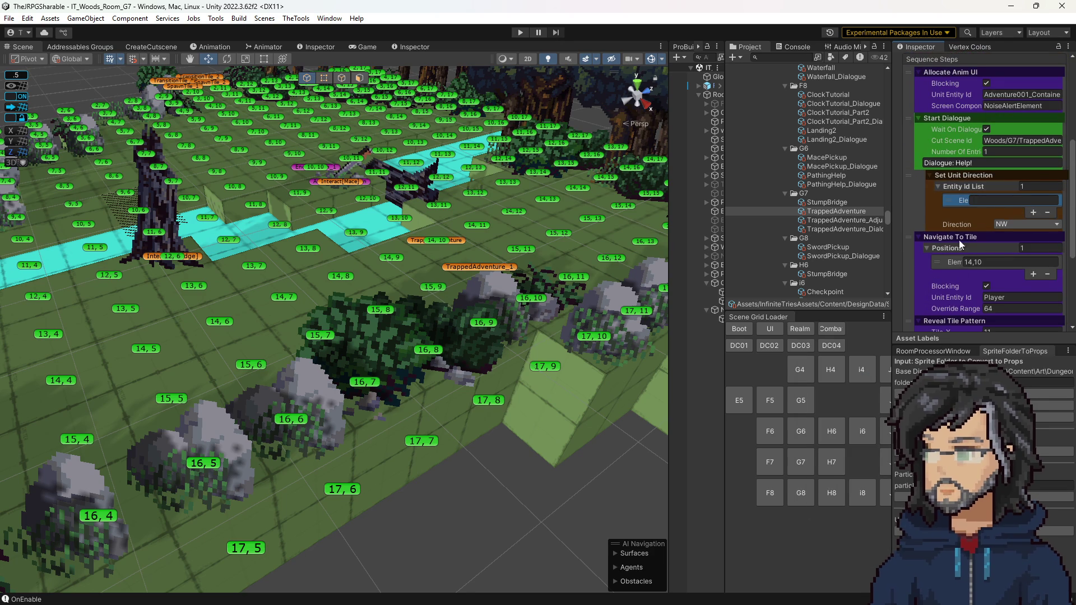
pyautogui.click(1004, 200)
pyautogui.write('Player')
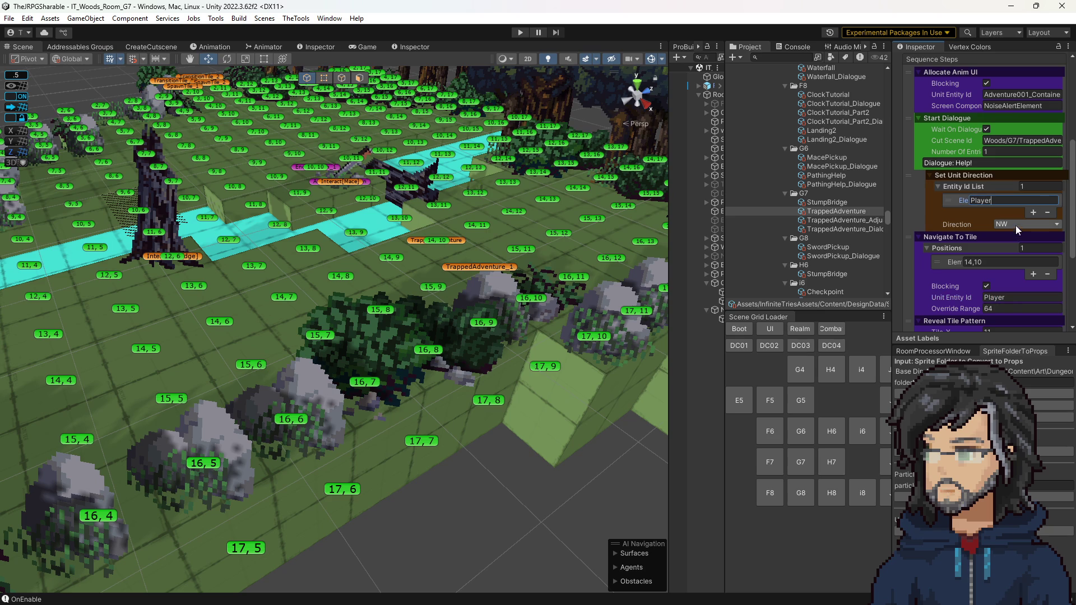
pyautogui.click(1026, 224)
pyautogui.click(1026, 286)
pyautogui.scroll(-1, 951, 249)
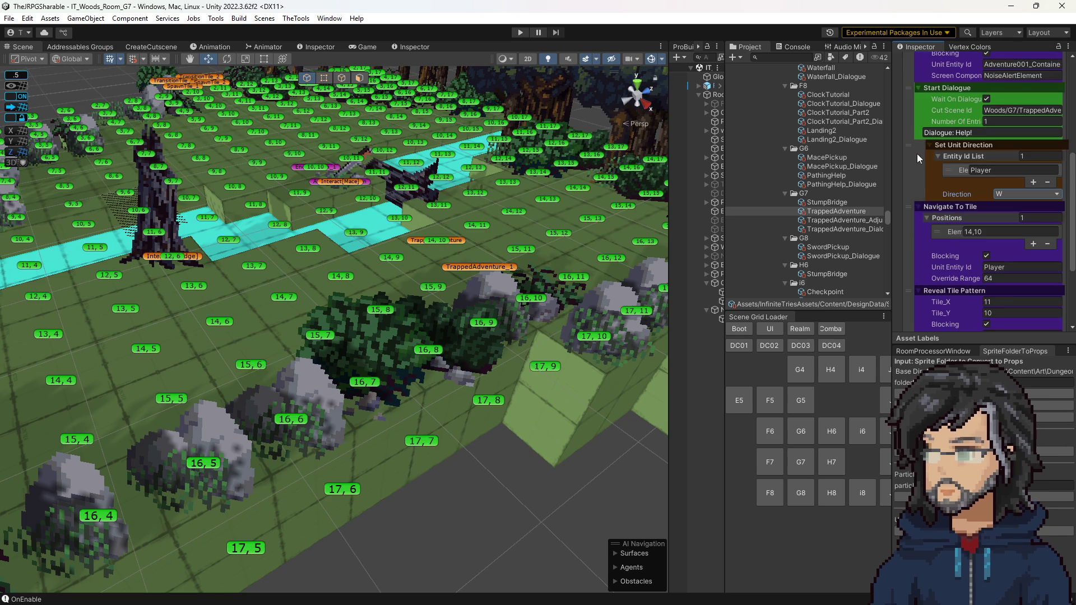
pyautogui.moveTo(910, 145); pyautogui.dragTo(910, 193)
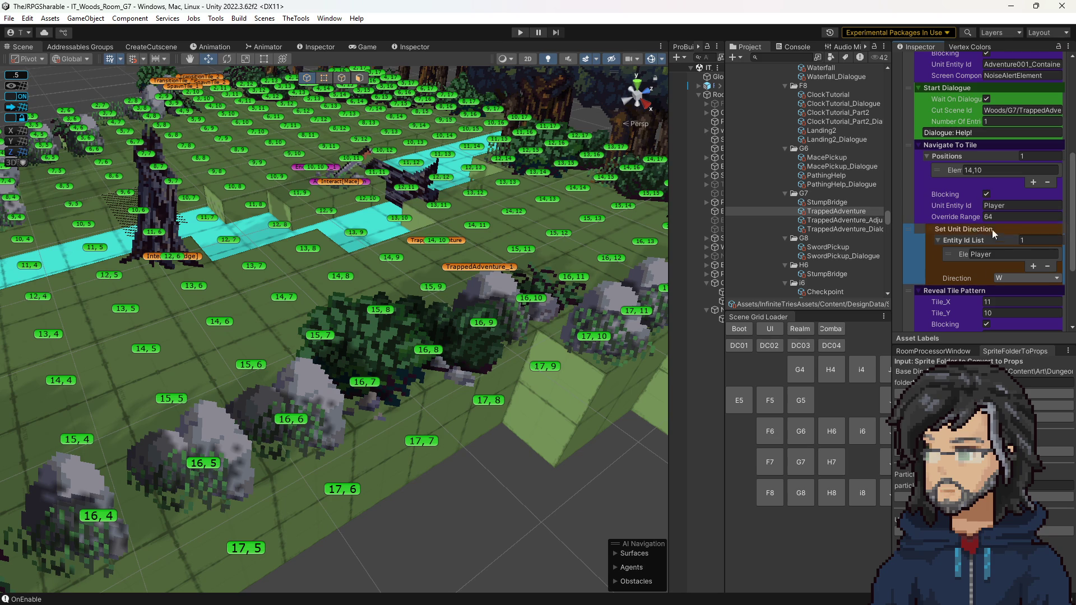
pyautogui.moveTo(498, 247); pyautogui.dragTo(519, 247)
pyautogui.scroll(-3, 973, 269)
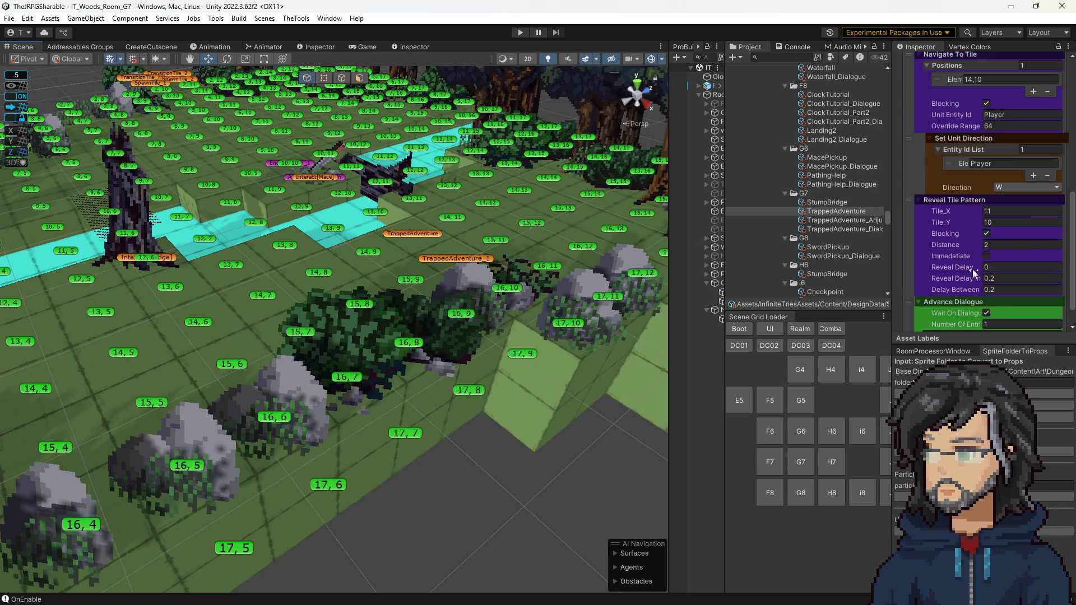
pyautogui.scroll(-1, 991, 293)
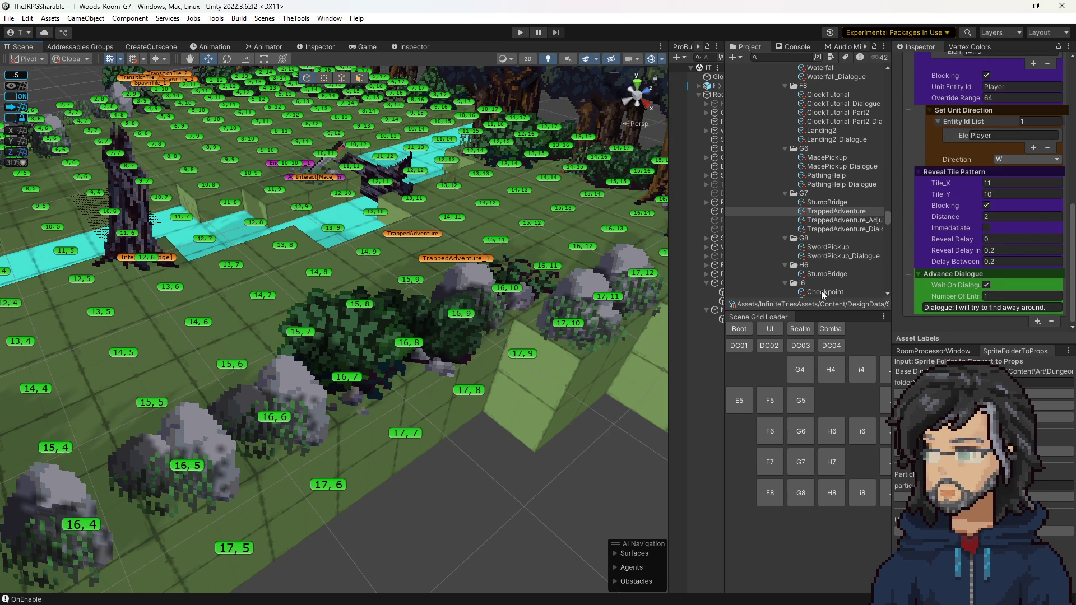
pyautogui.moveTo(510, 261); pyautogui.dragTo(417, 264)
pyautogui.scroll(10, 1003, 202)
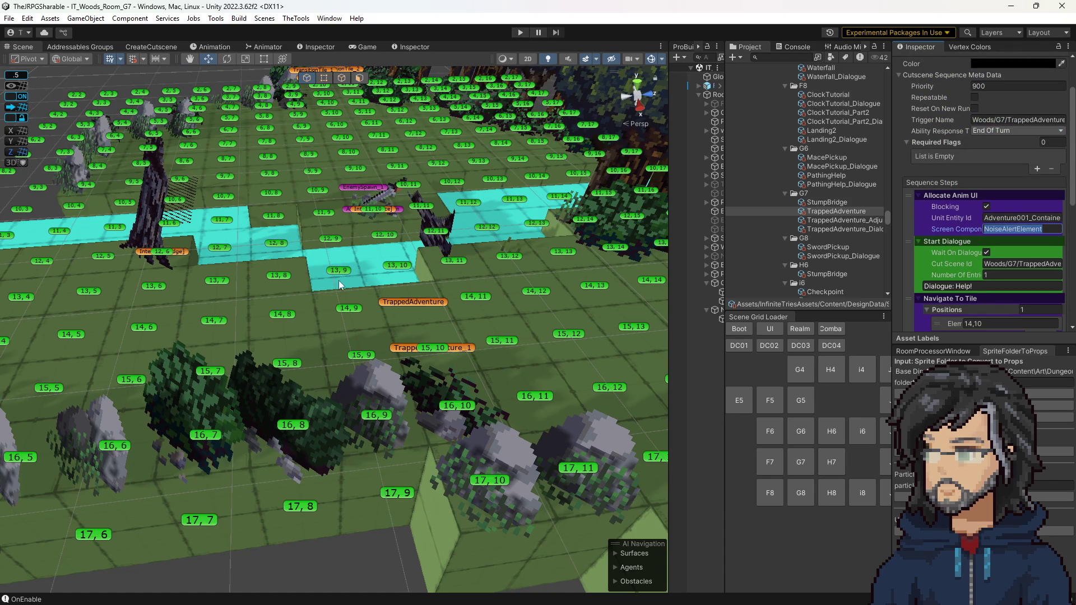
# Find and select the NoiseAlertElement prefab through the Project search.
pyautogui.moveTo(342, 283)
pyautogui.mouseDown()
pyautogui.moveTo(403, 283)
pyautogui.moveTo(435, 265)
pyautogui.mouseUp()
pyautogui.scroll(5, 434, 265)
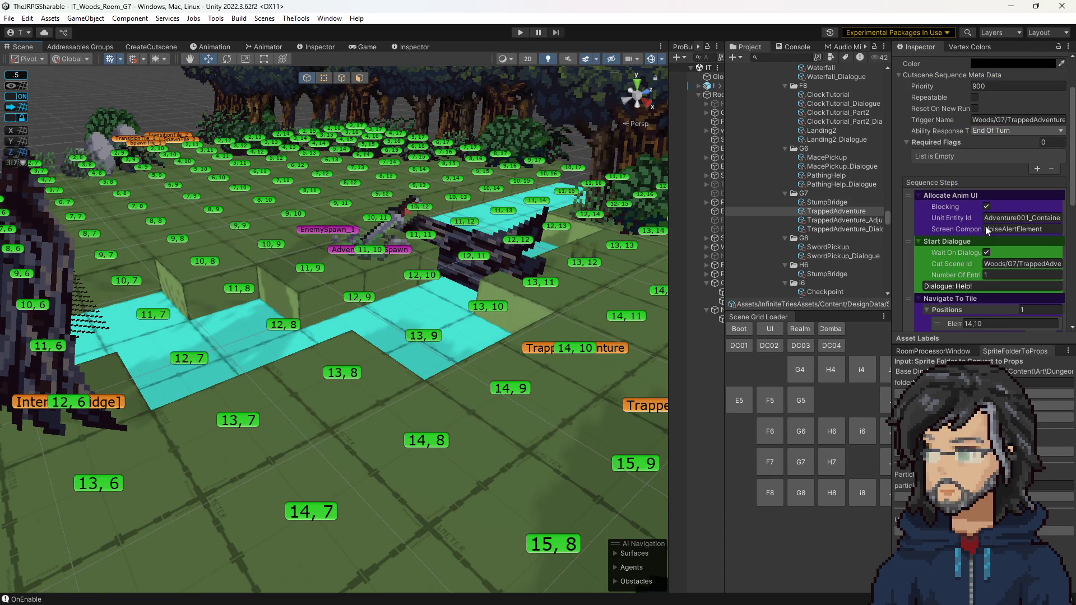
pyautogui.click(1019, 230)
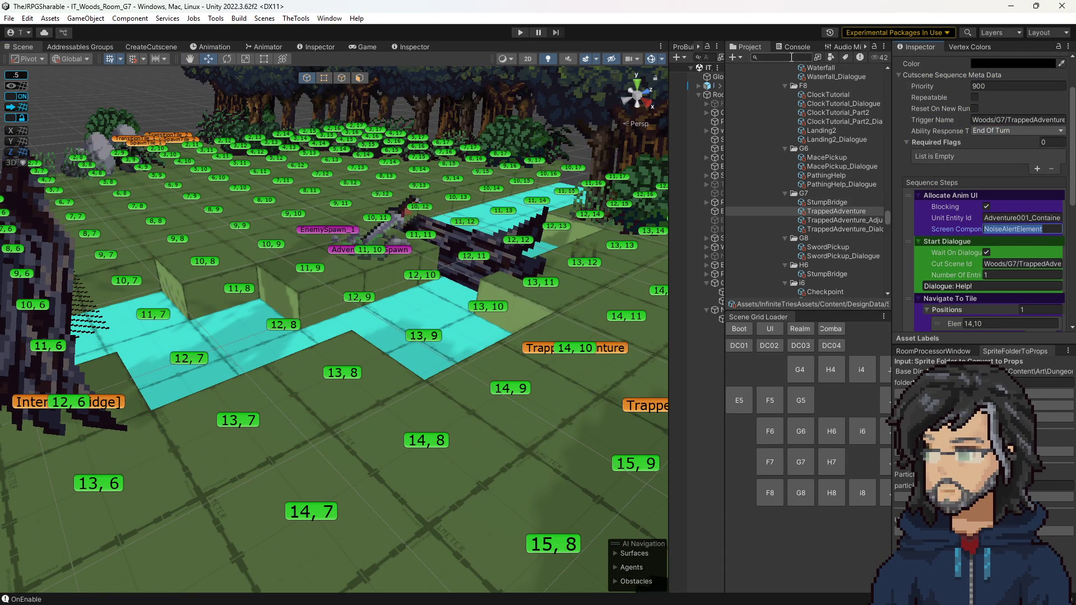
pyautogui.click(798, 57)
pyautogui.hotkey('ctrl', 'v')
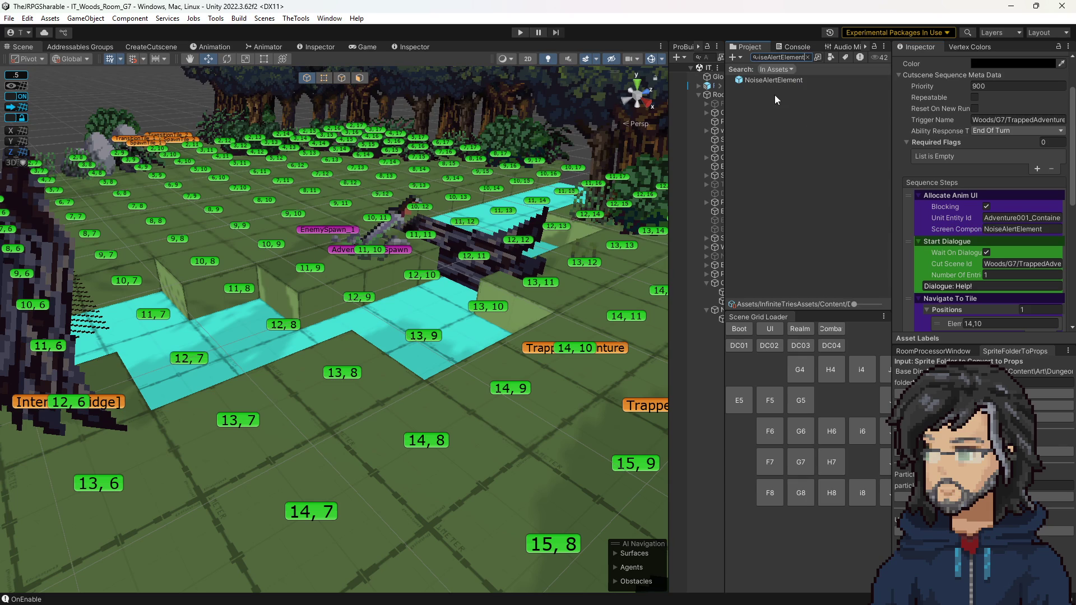
pyautogui.click(775, 81)
# Change the prefab's Align To Unit alignment to Top Center, then show the Game view.
pyautogui.scroll(-5, 1001, 210)
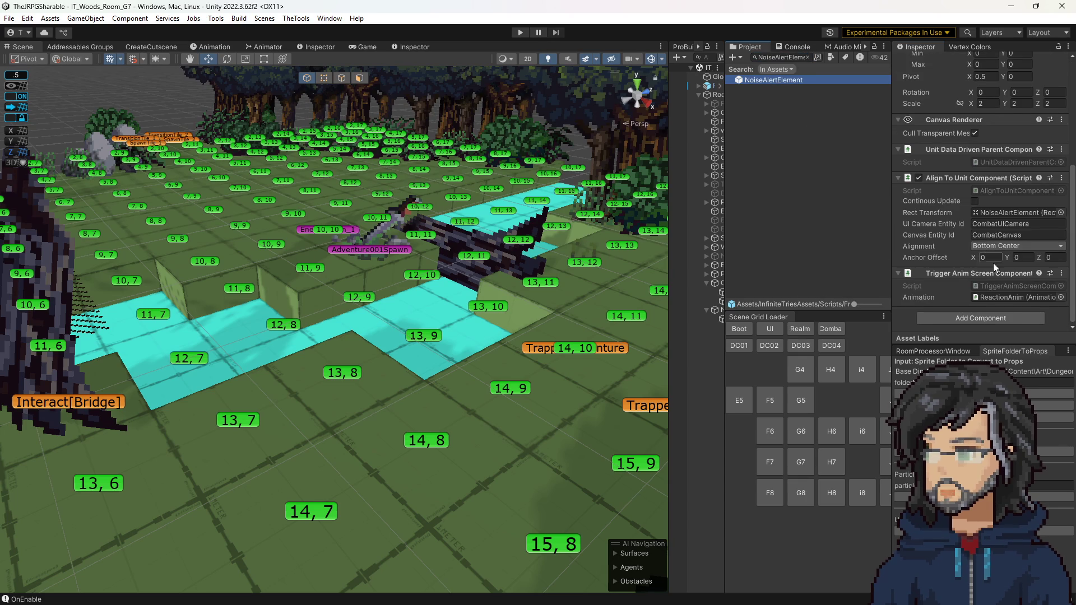
pyautogui.click(995, 247)
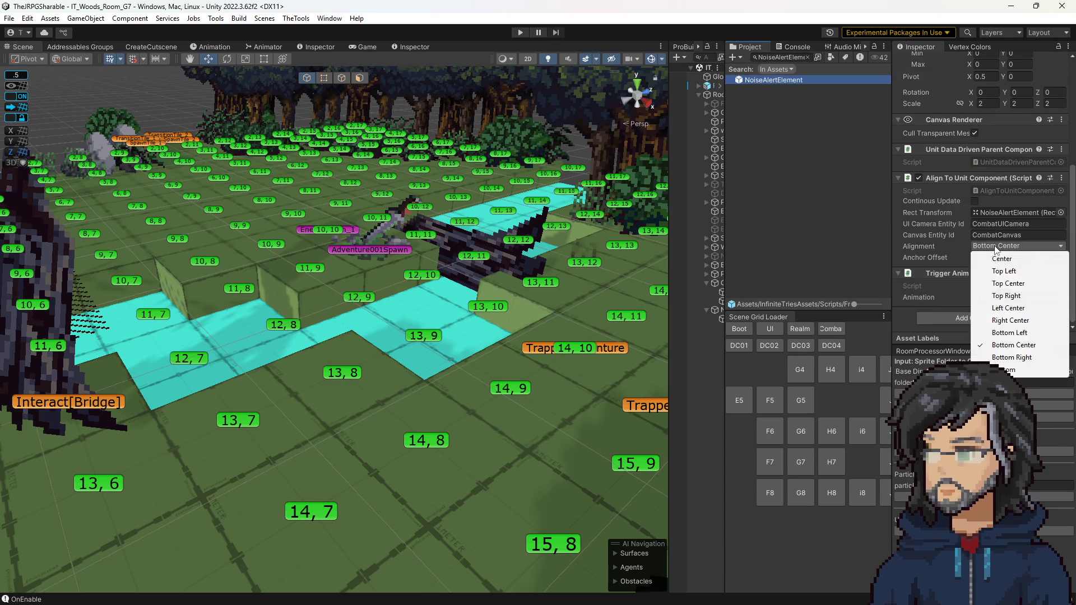
pyautogui.click(1008, 283)
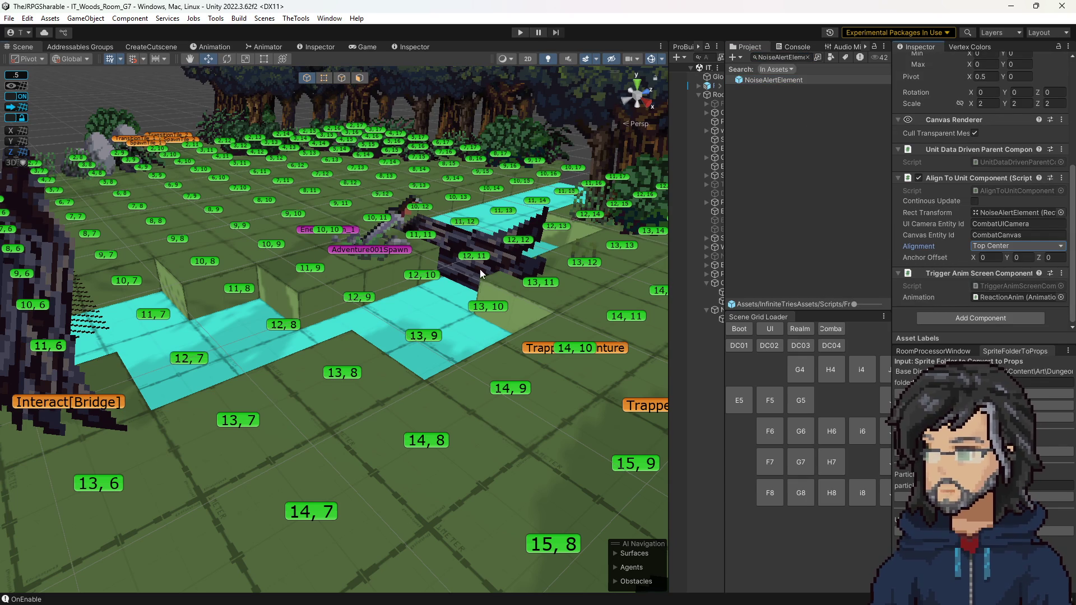
pyautogui.scroll(2, 480, 269)
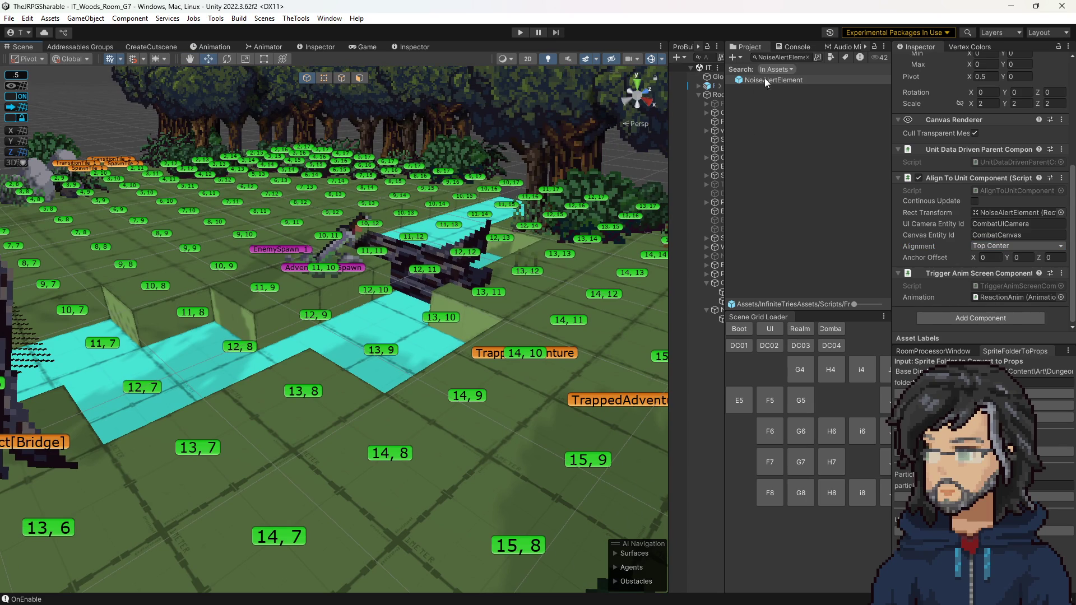
pyautogui.click(367, 47)
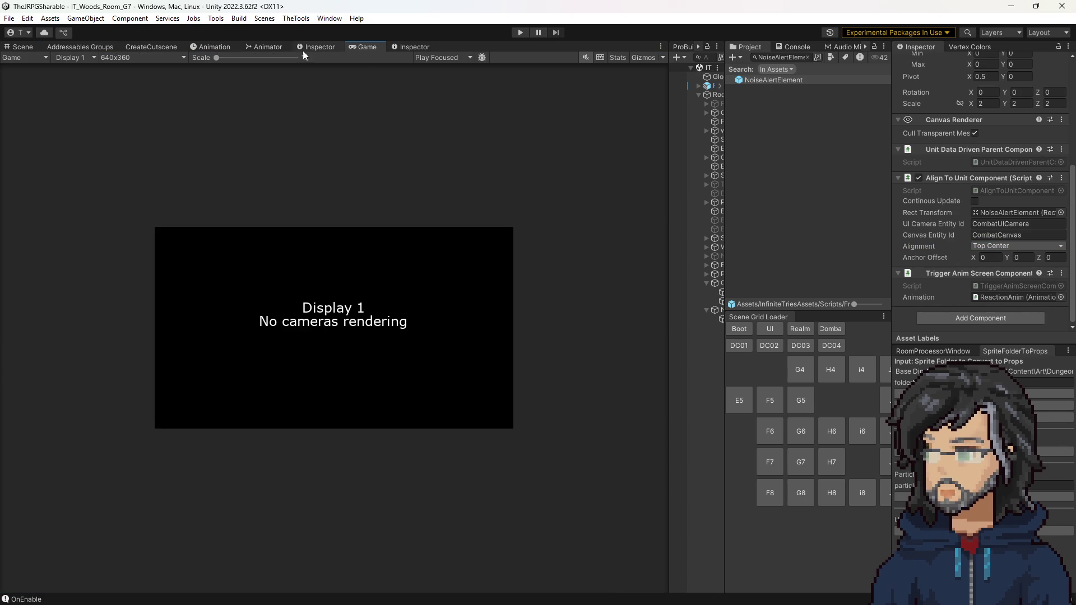
# Return to the Scene view and clear the Project asset search.
pyautogui.click(33, 47)
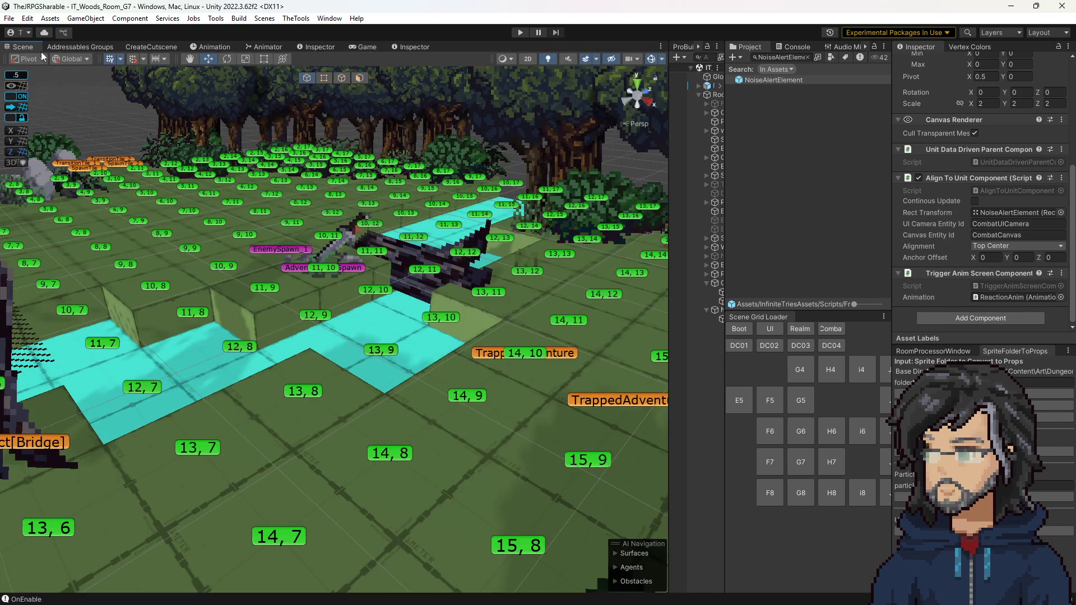
pyautogui.click(798, 48)
pyautogui.click(751, 48)
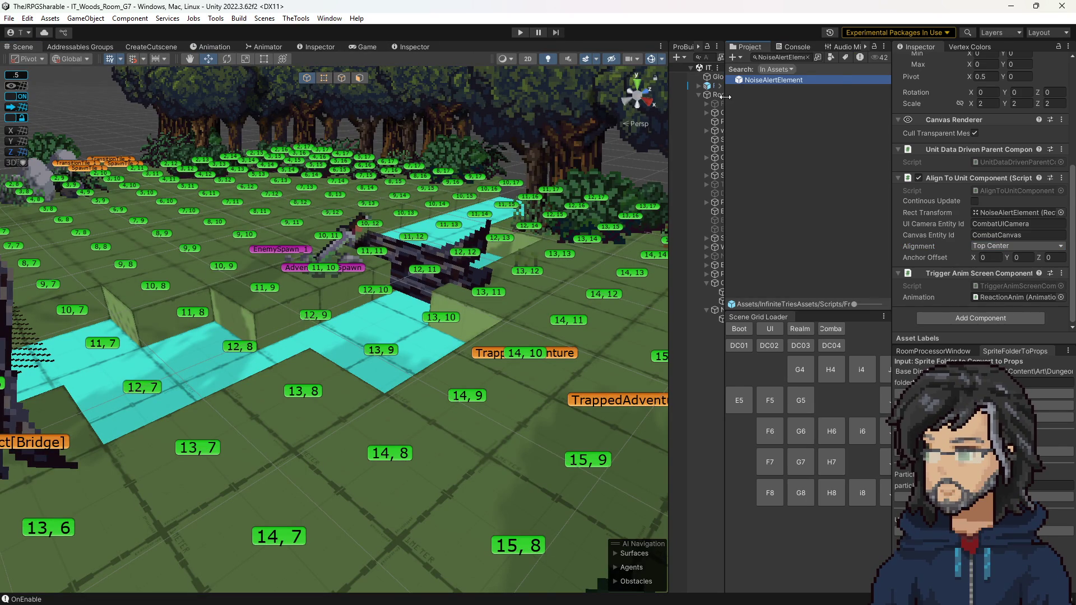
pyautogui.moveTo(726, 97)
pyautogui.mouseDown()
pyautogui.moveTo(791, 104)
pyautogui.moveTo(721, 104)
pyautogui.mouseUp()
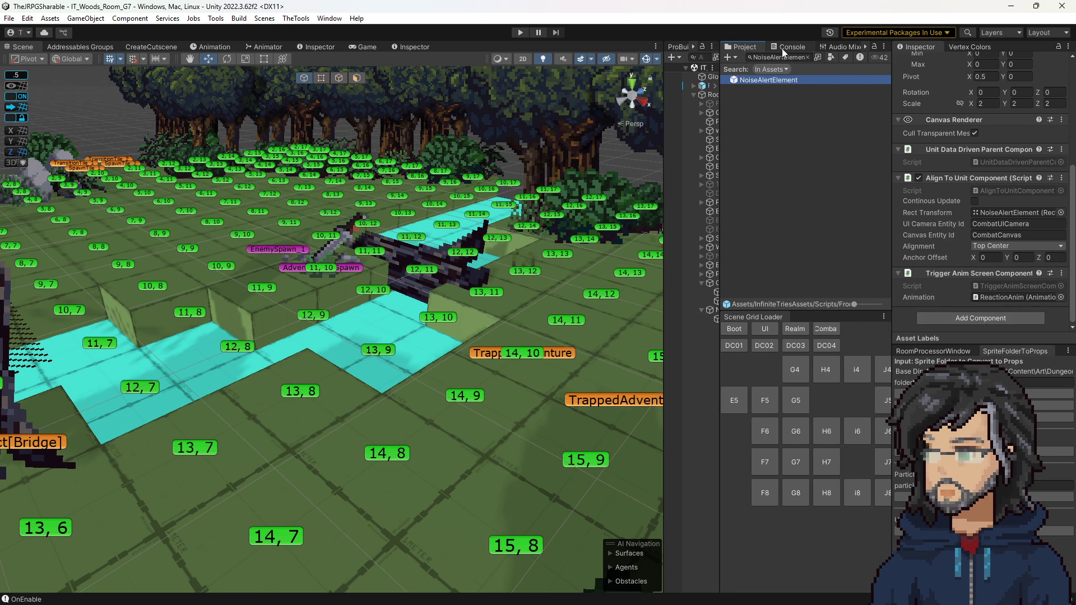
pyautogui.click(807, 57)
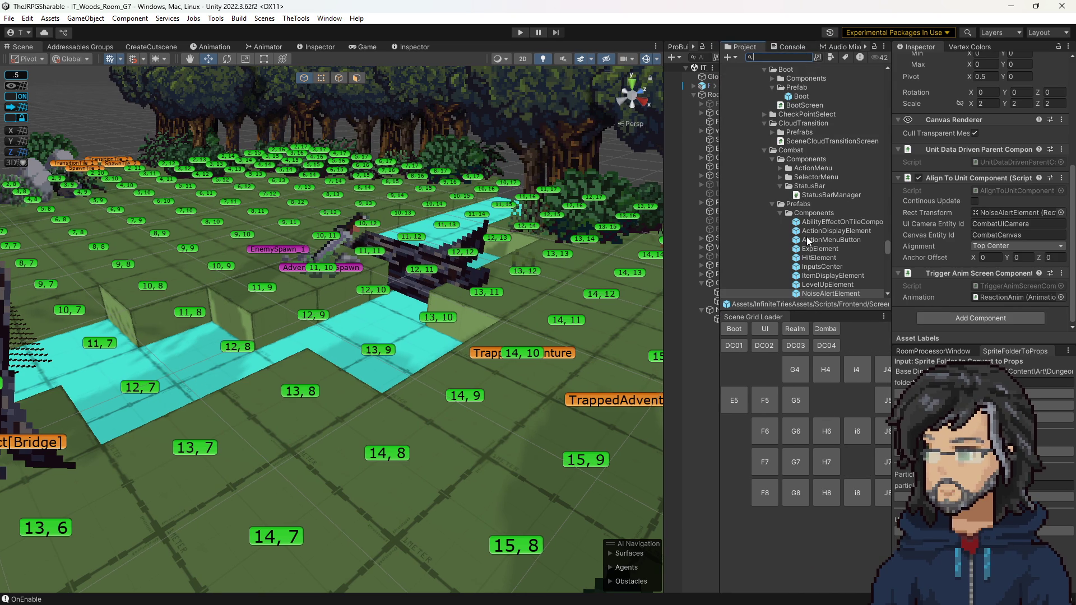
# Browse to Woods/G7, glance at MacePickup and PathingHelp, then select TrappedAdventure.
pyautogui.scroll(-10, 811, 258)
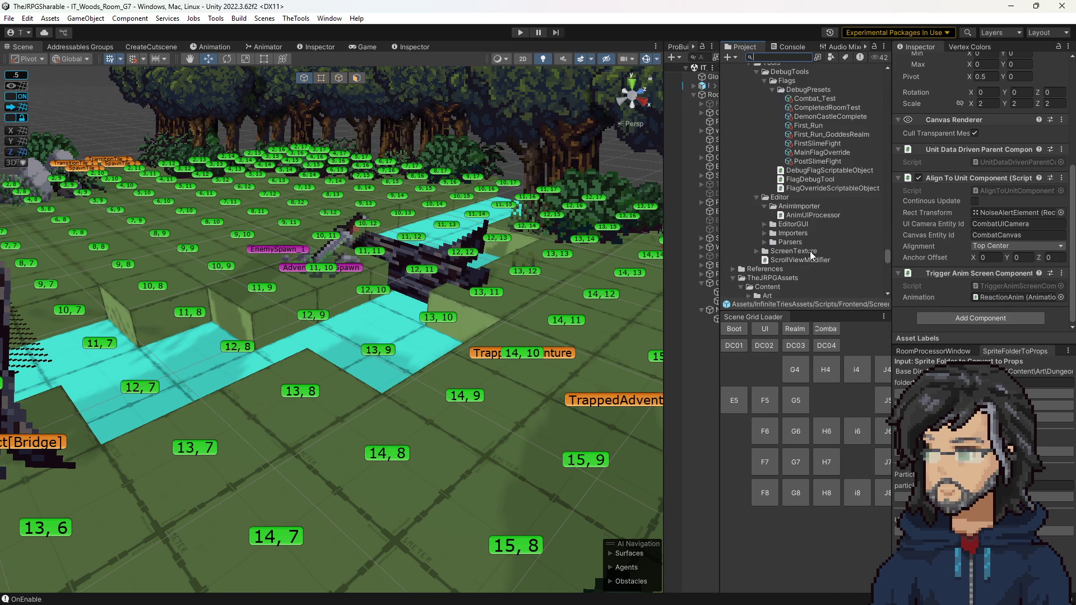
pyautogui.scroll(-8, 812, 258)
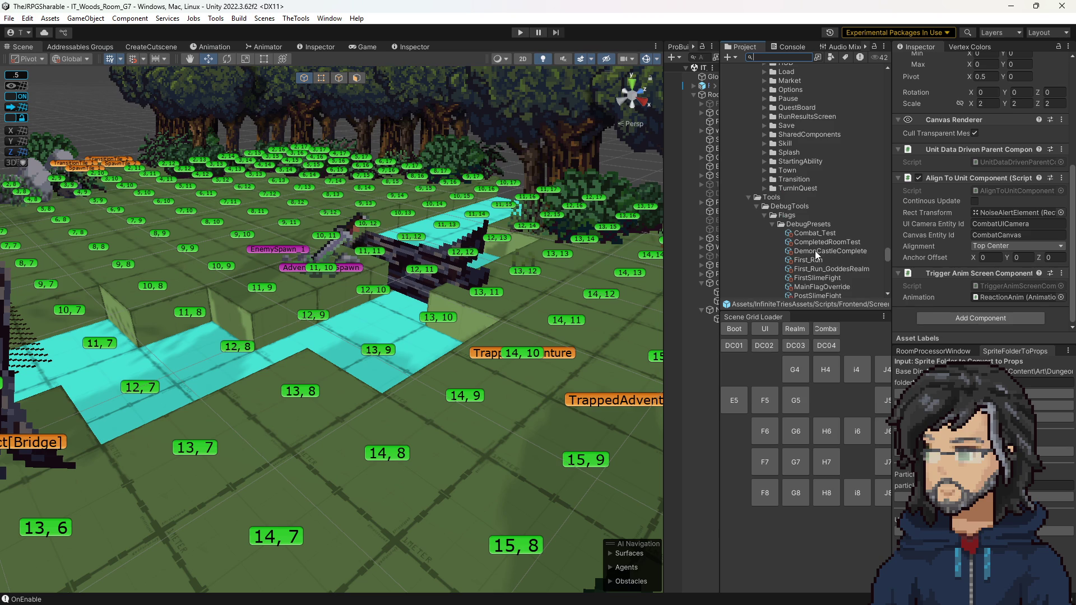
pyautogui.scroll(10, 816, 250)
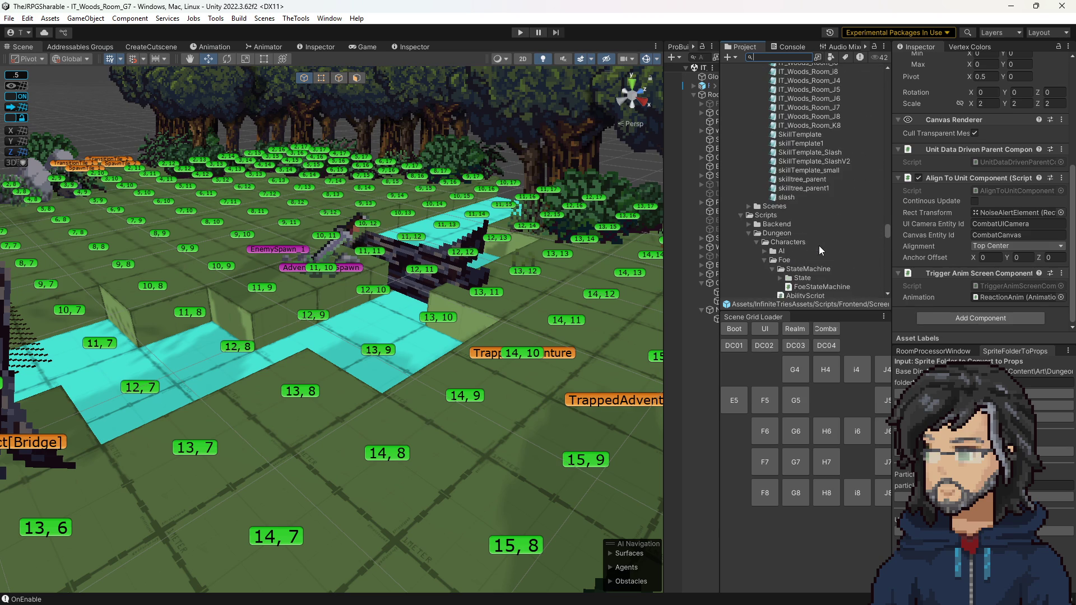
pyautogui.scroll(-5, 819, 246)
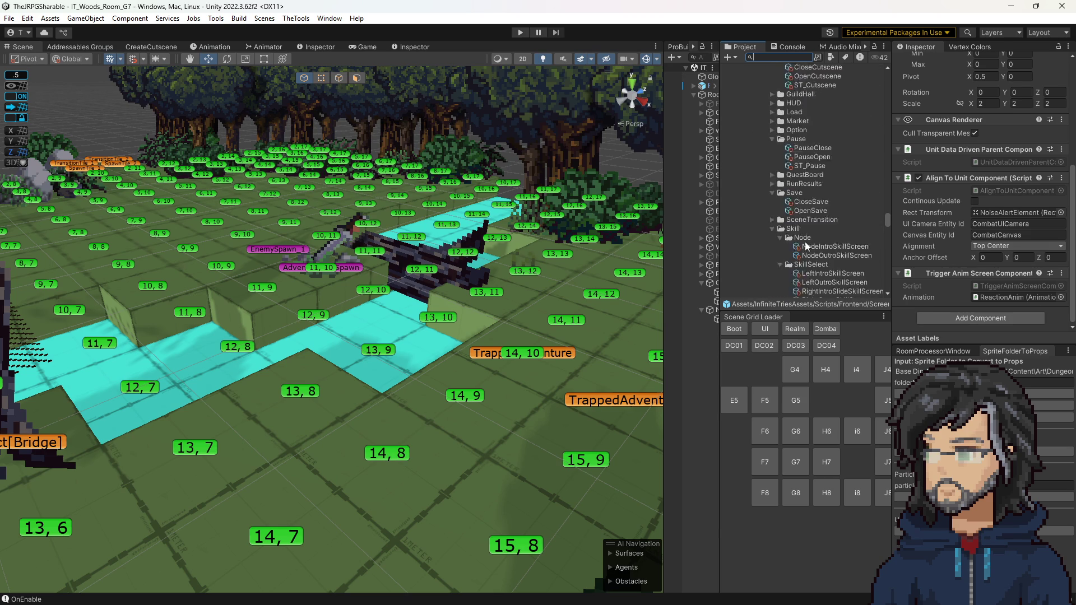
pyautogui.scroll(6, 805, 241)
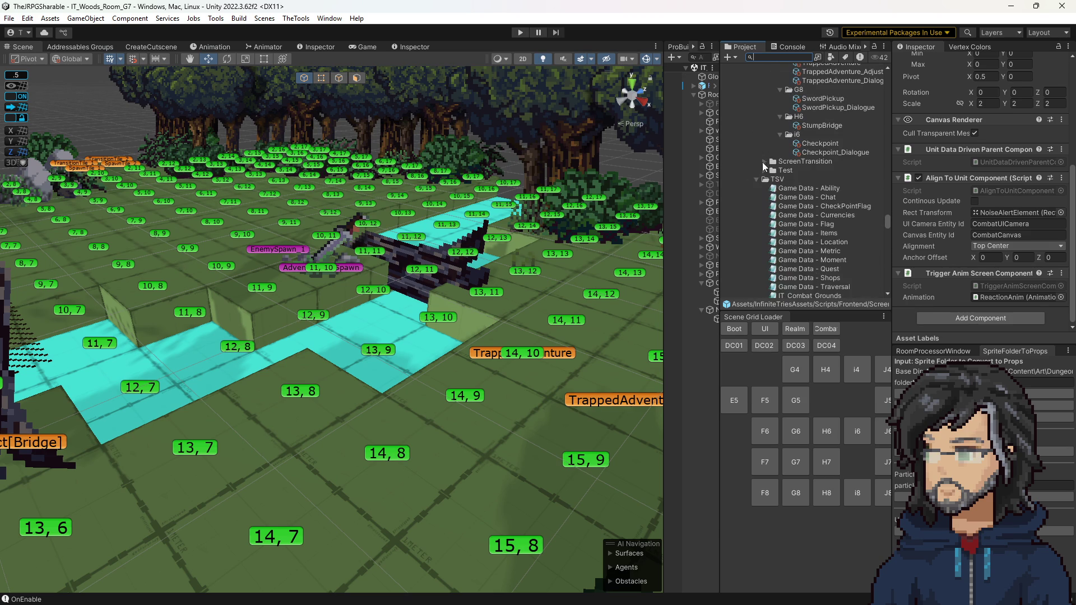
pyautogui.scroll(10, 815, 203)
pyautogui.scroll(-4, 810, 209)
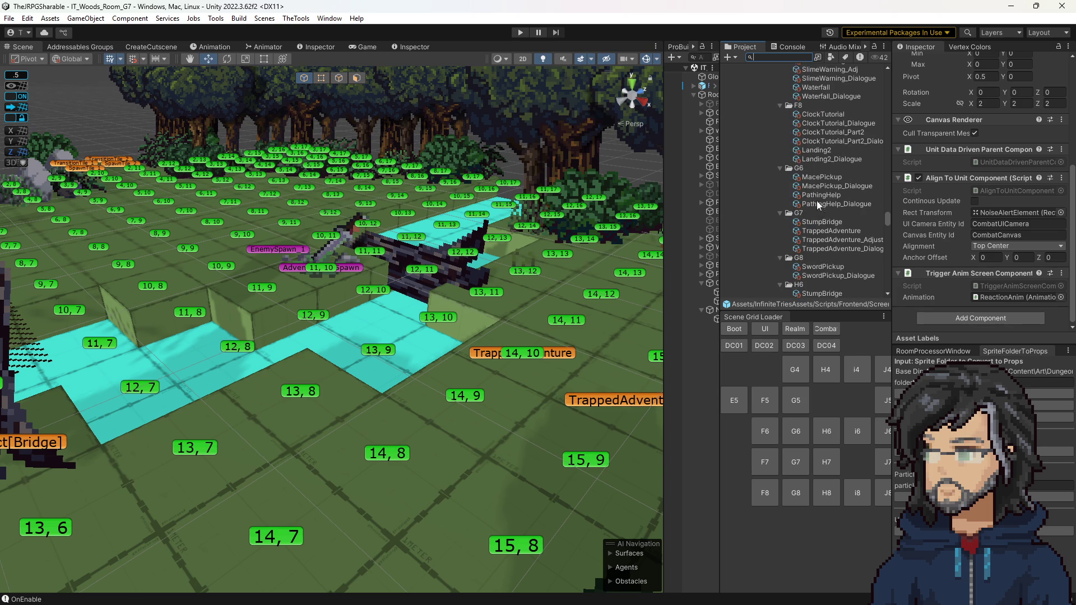
pyautogui.click(822, 177)
pyautogui.click(821, 194)
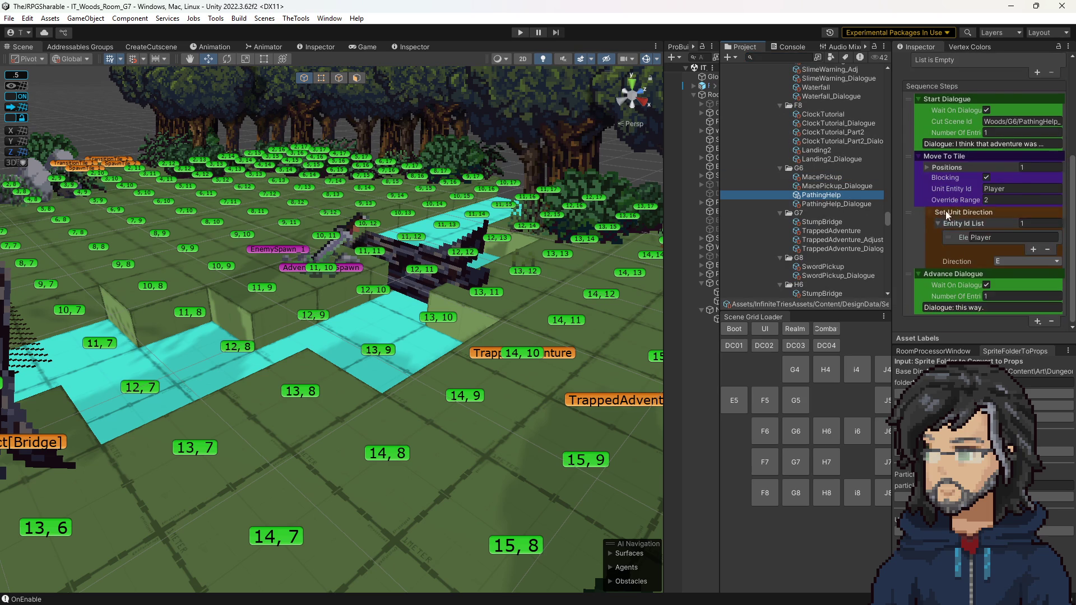
pyautogui.click(830, 232)
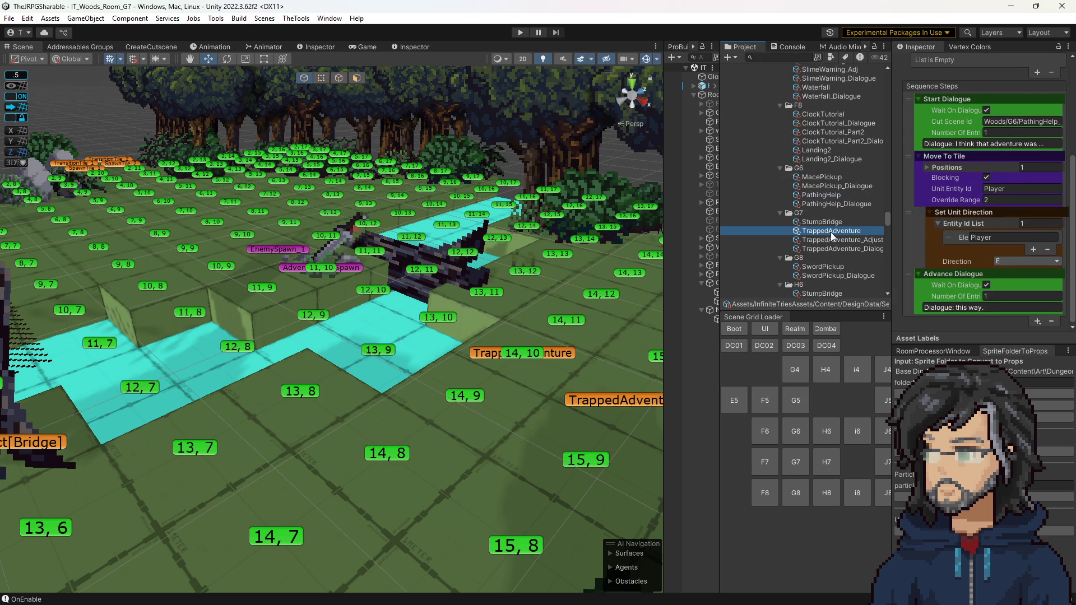
pyautogui.scroll(-3, 962, 244)
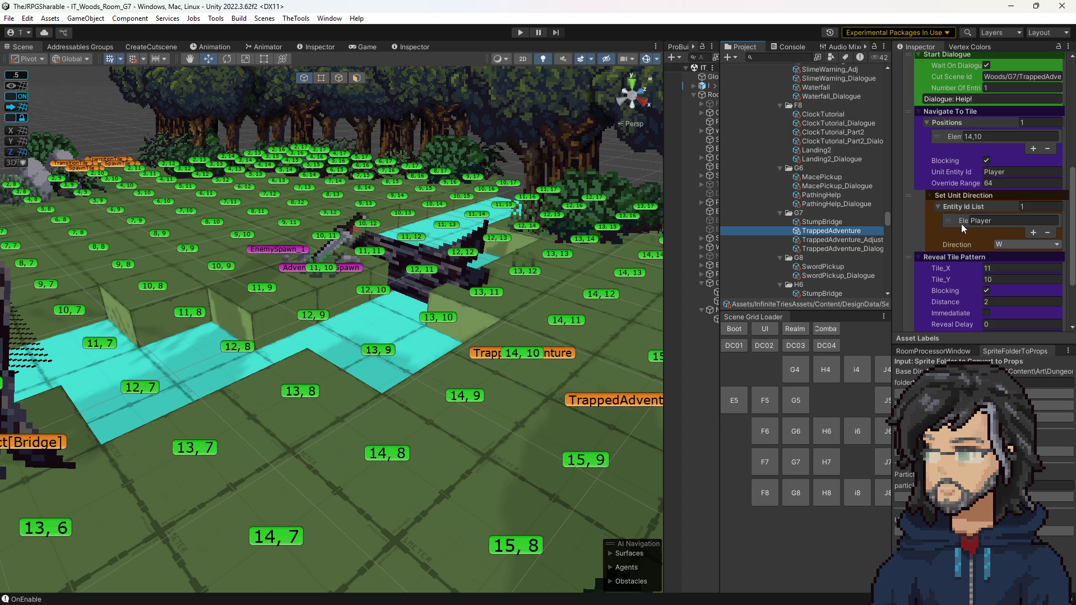
# Check the TrappedAdventure_Dialogue lines, then play-test the G7 cutscene through Hiro's reply.
pyautogui.scroll(4, 960, 223)
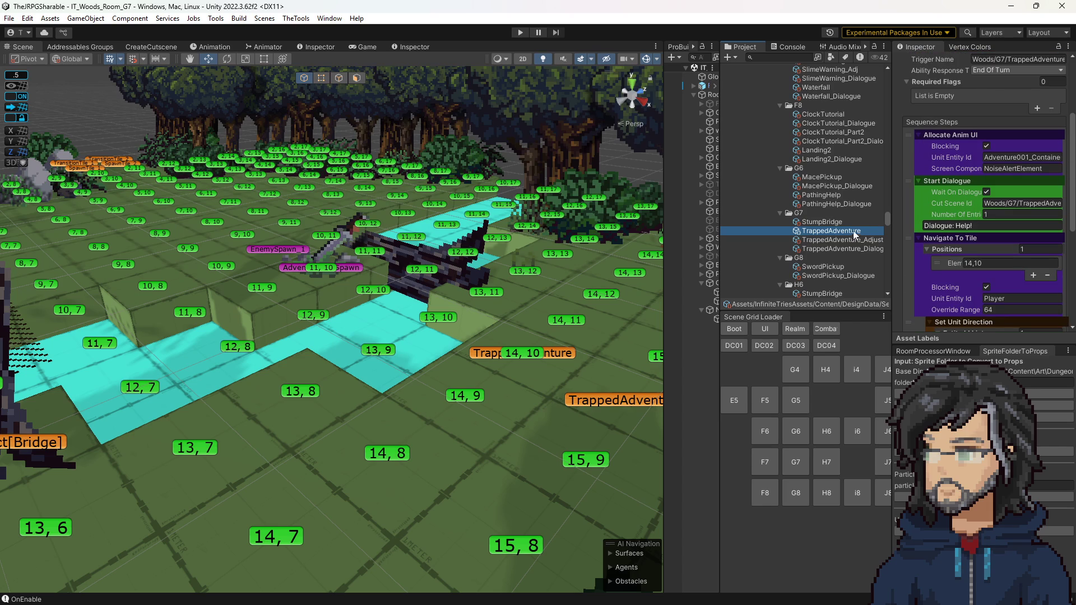
pyautogui.click(836, 249)
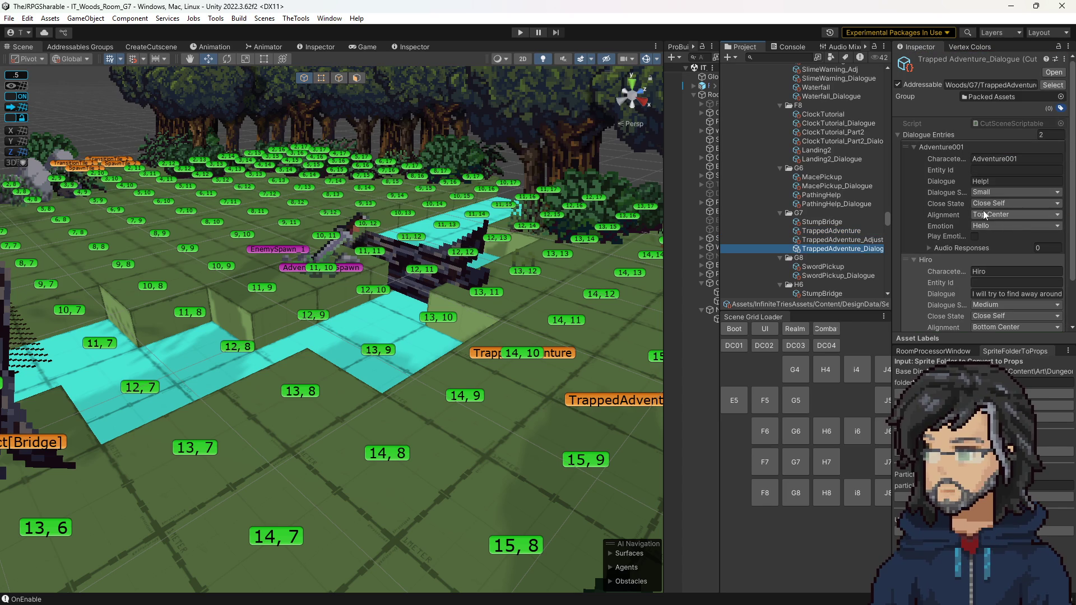
pyautogui.click(520, 32)
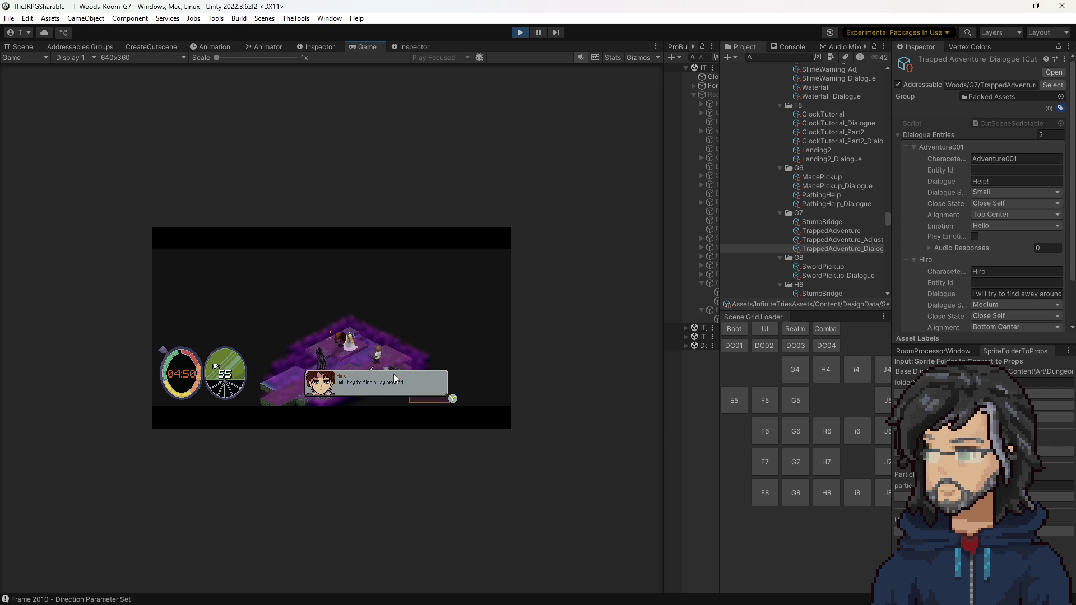
# Stop the running game and scroll the Project window to the NoiseAlertElement prefab.
pyautogui.click(521, 33)
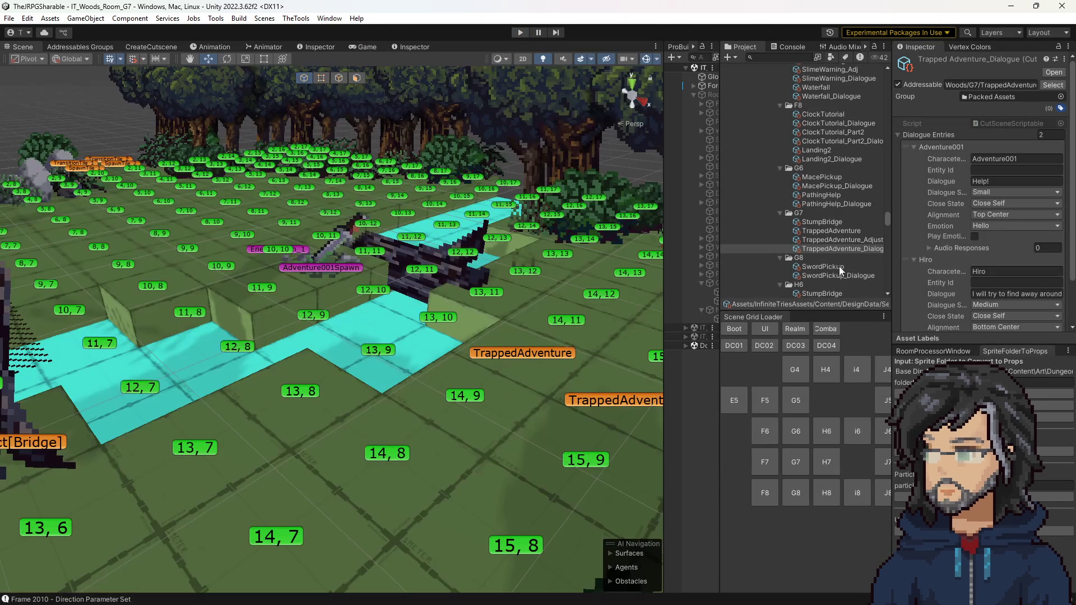
pyautogui.scroll(-5, 838, 251)
pyautogui.scroll(-10, 843, 254)
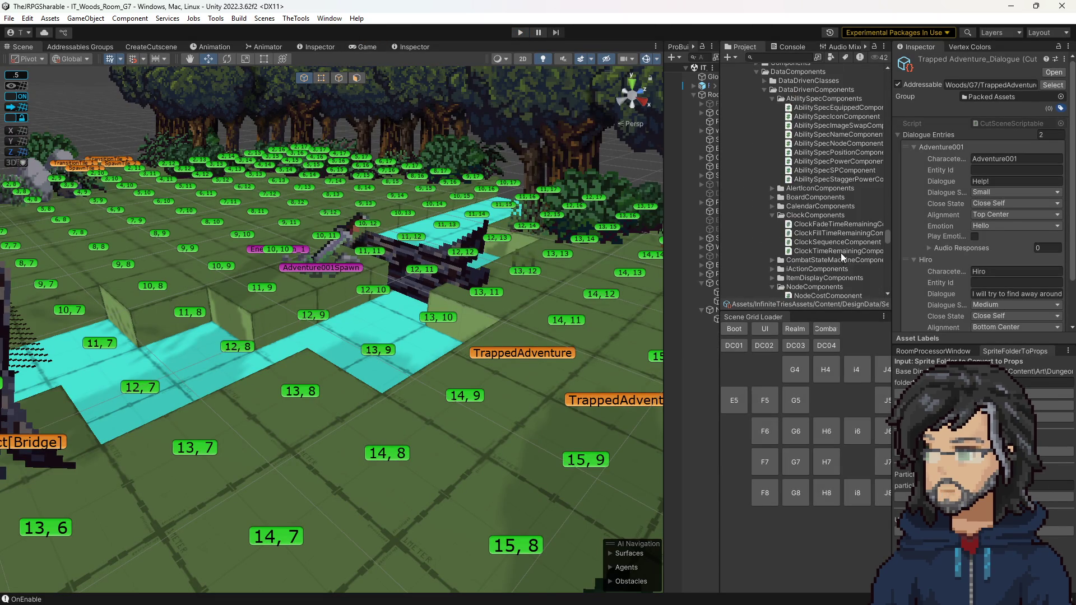
pyautogui.scroll(-8, 832, 238)
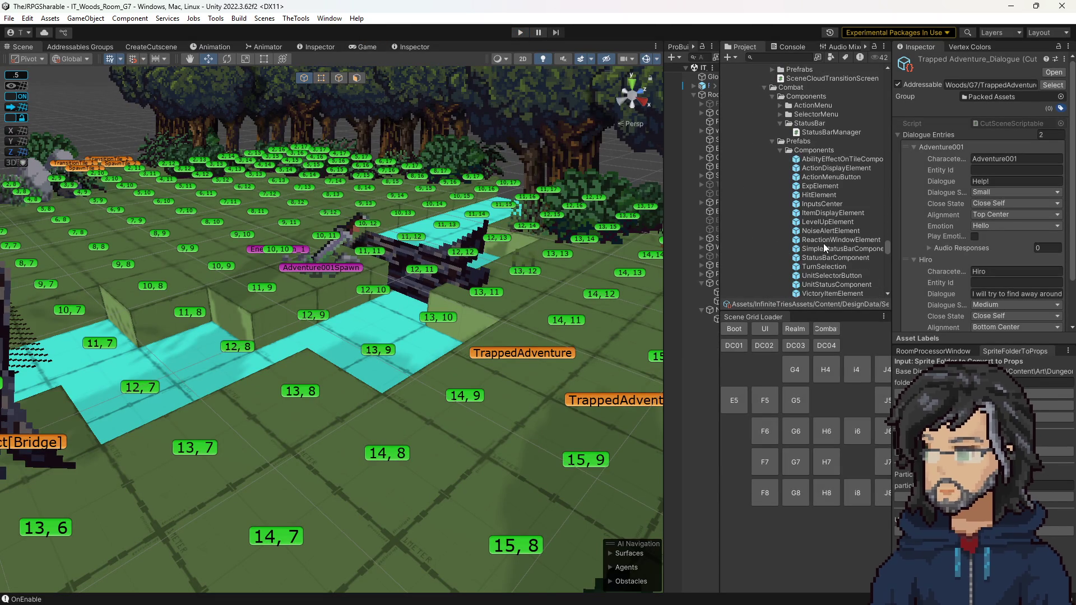
pyautogui.scroll(4, 823, 241)
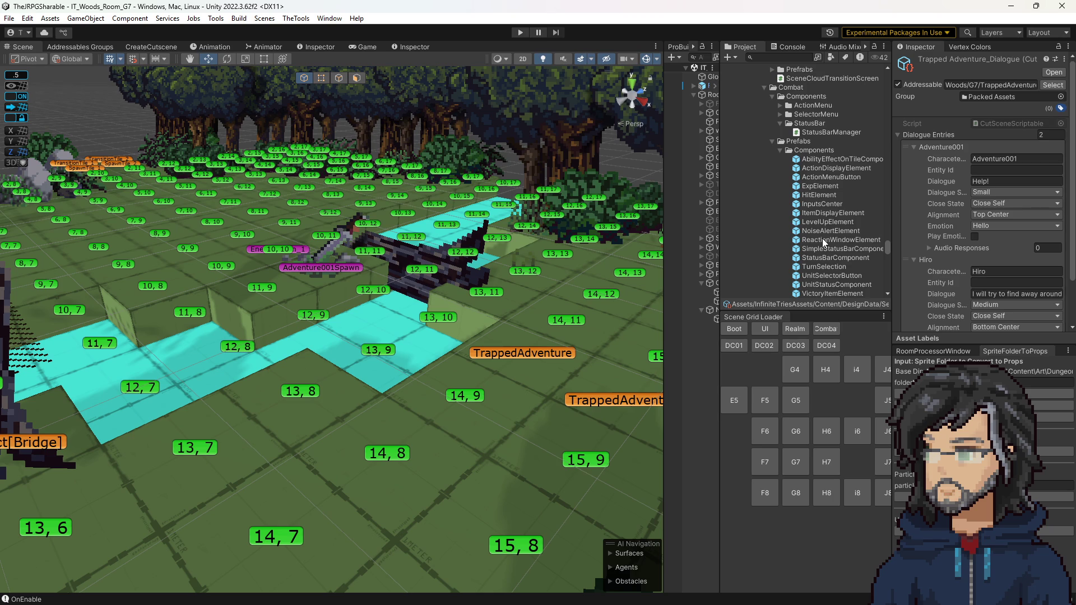
pyautogui.scroll(-3, 824, 242)
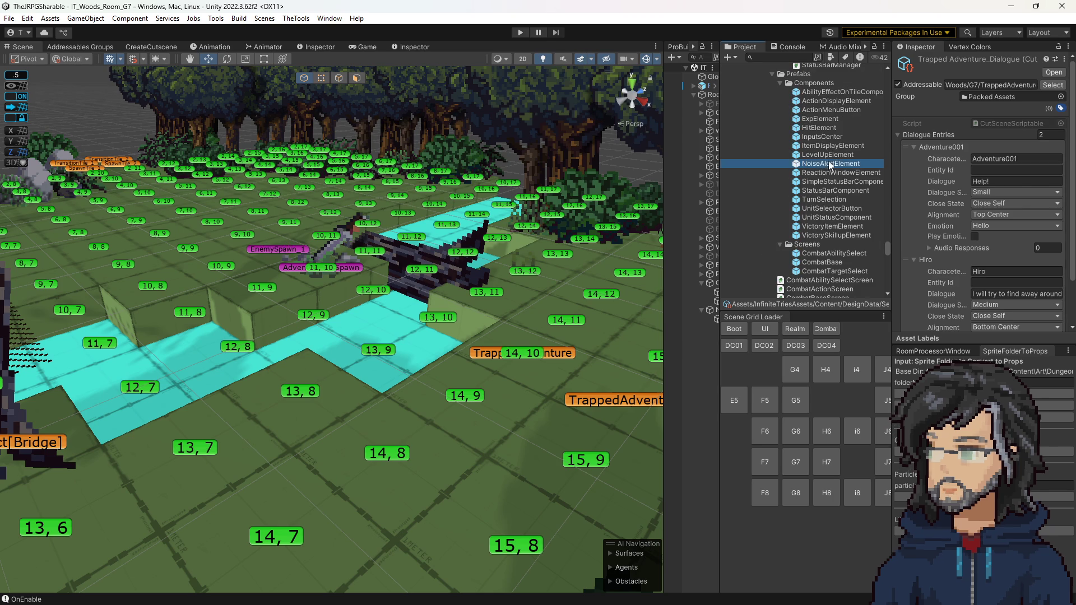
# Set the NoiseAlertElement prefab's Alignment to Center and start a new play-test.
pyautogui.click(827, 164)
pyautogui.scroll(-5, 995, 244)
pyautogui.click(993, 249)
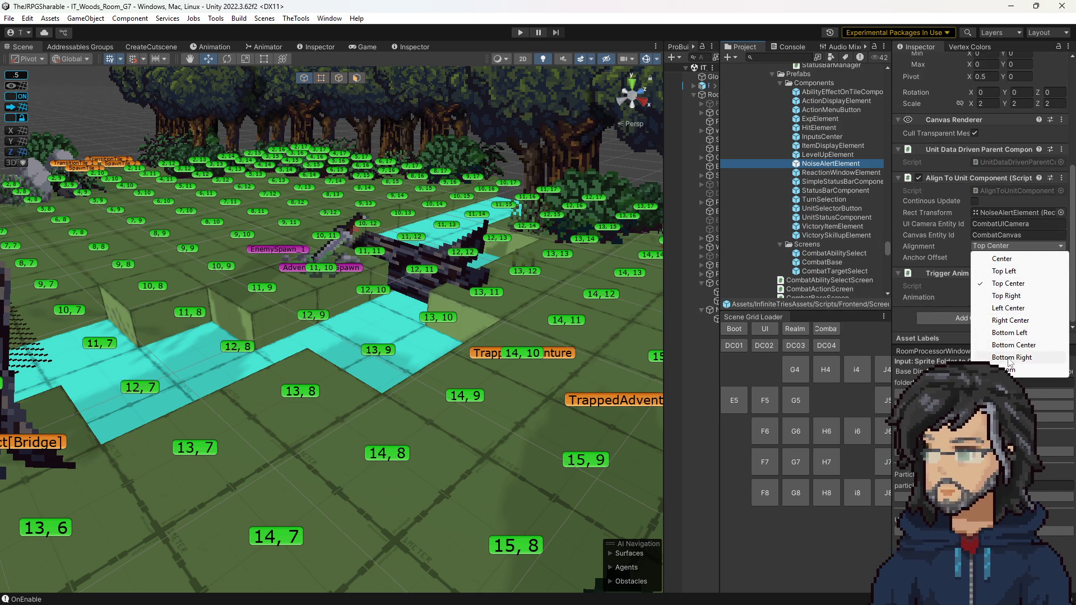
pyautogui.click(1002, 260)
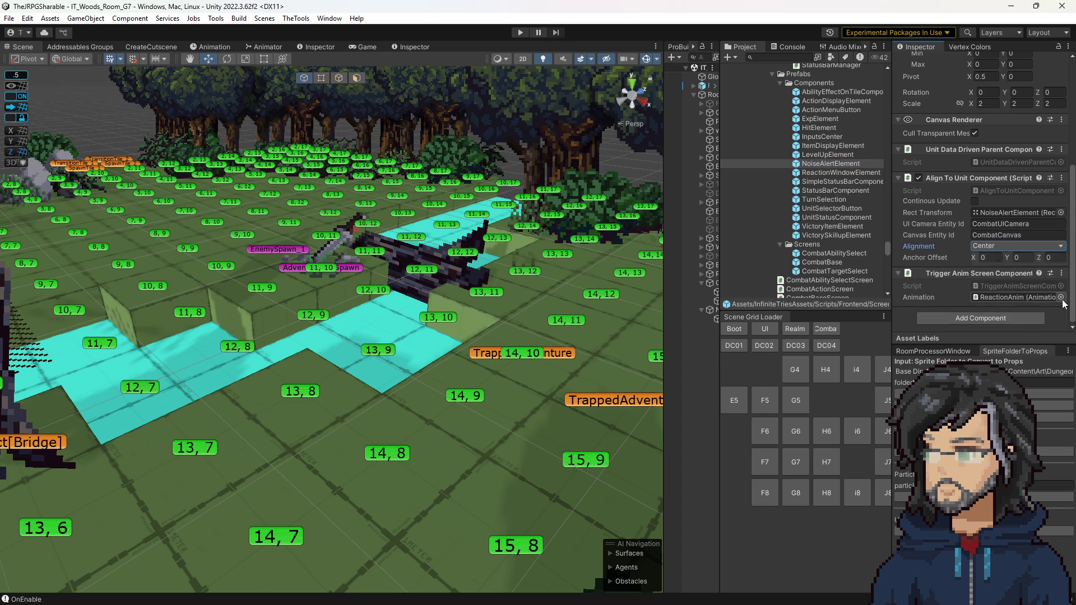
pyautogui.moveTo(489, 246); pyautogui.dragTo(625, 253)
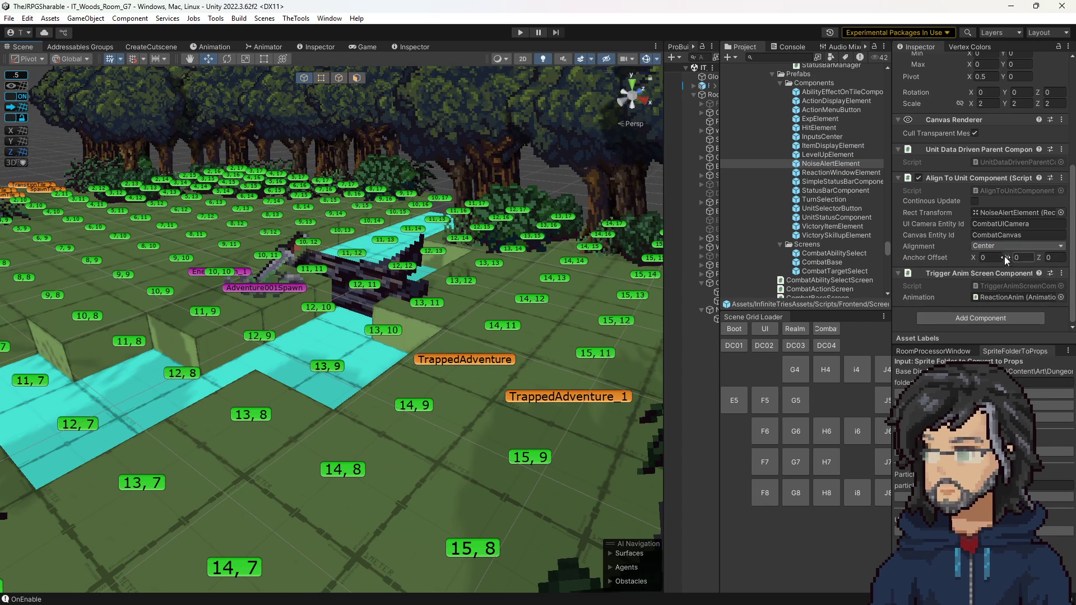
pyautogui.click(529, 32)
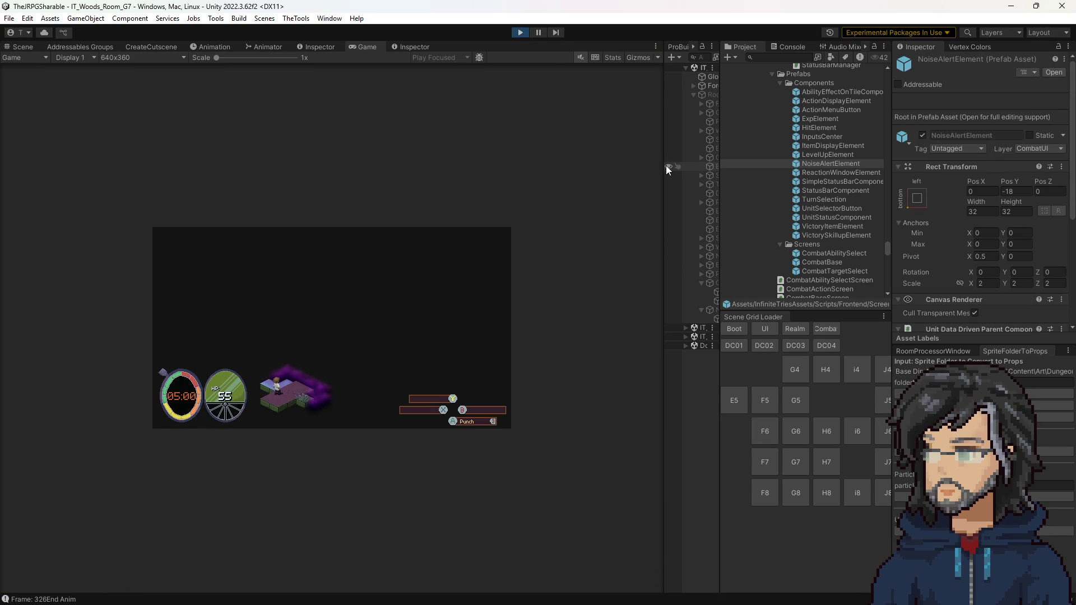
# Enlarge the Game view and walk the player with D, then exit Play mode with Ctrl+P.
pyautogui.moveTo(666, 167); pyautogui.dragTo(768, 180)
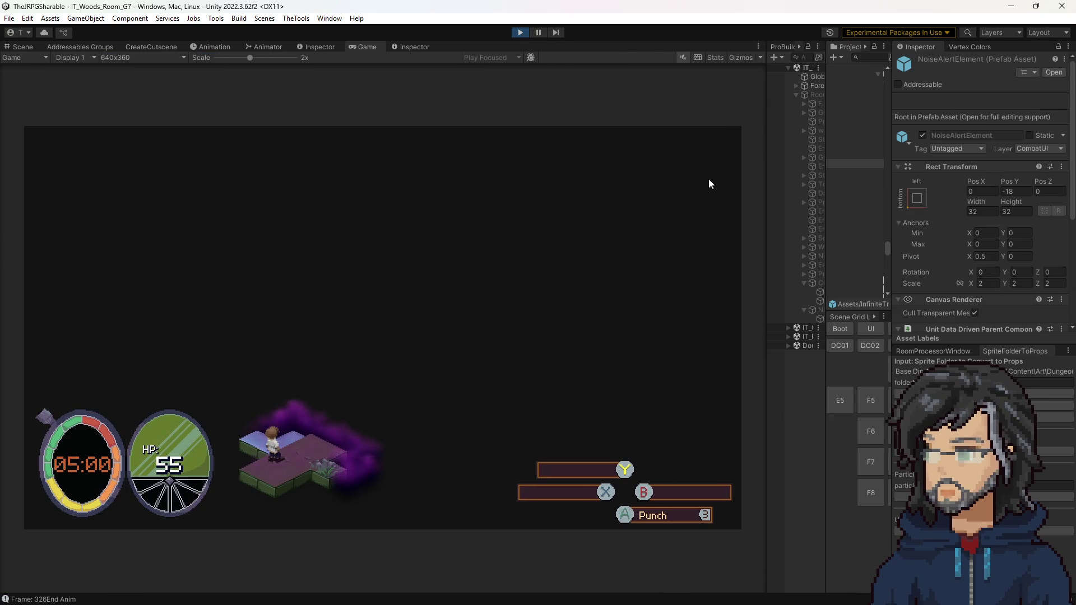
pyautogui.press('d')
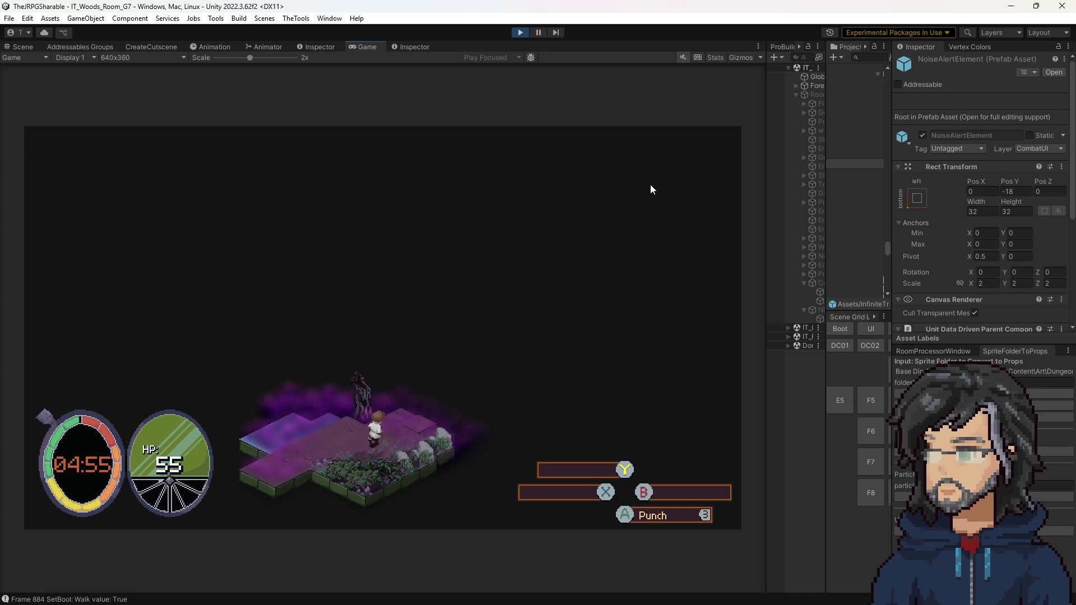
pyautogui.scroll(-5, 1013, 242)
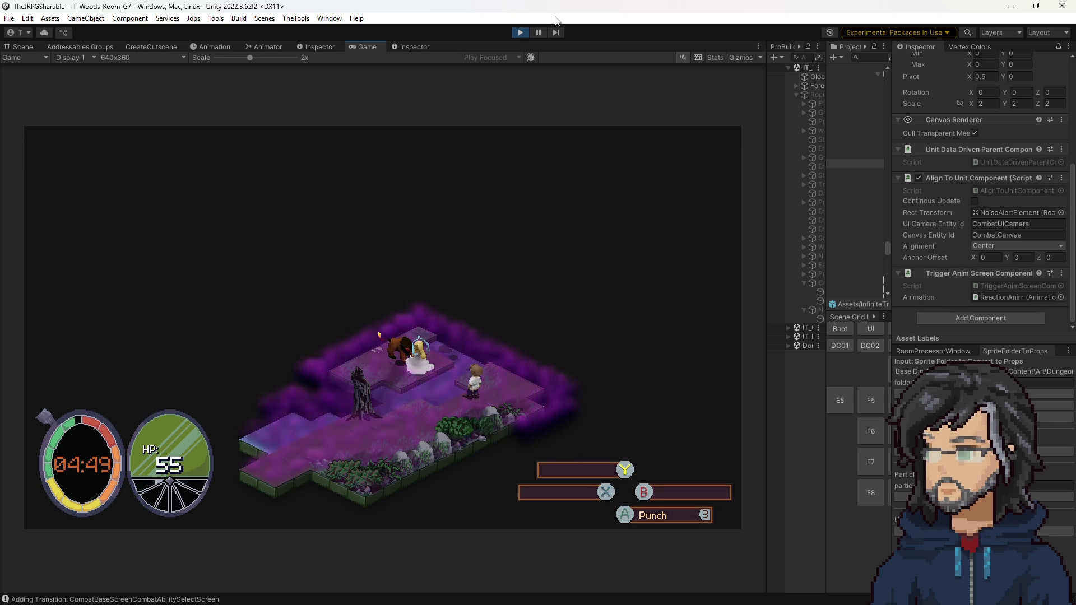
pyautogui.hotkey('ctrl', 'p')
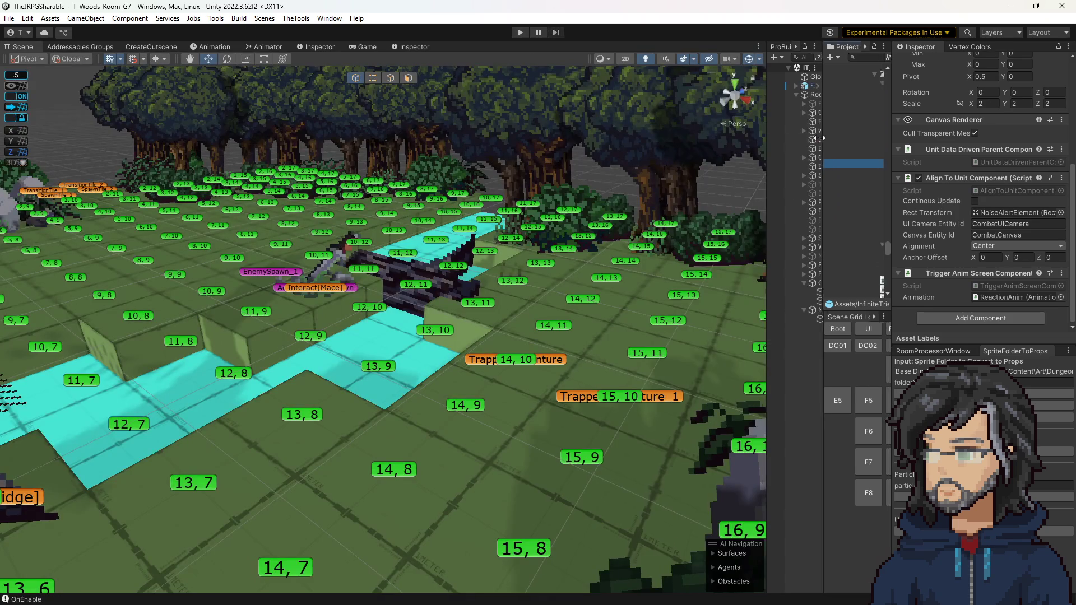
# Widen the Project window and scroll to the Woods G7 TrappedAdventure cutscene assets.
pyautogui.moveTo(819, 138); pyautogui.dragTo(548, 138)
pyautogui.scroll(-3, 657, 191)
pyautogui.scroll(1, 654, 194)
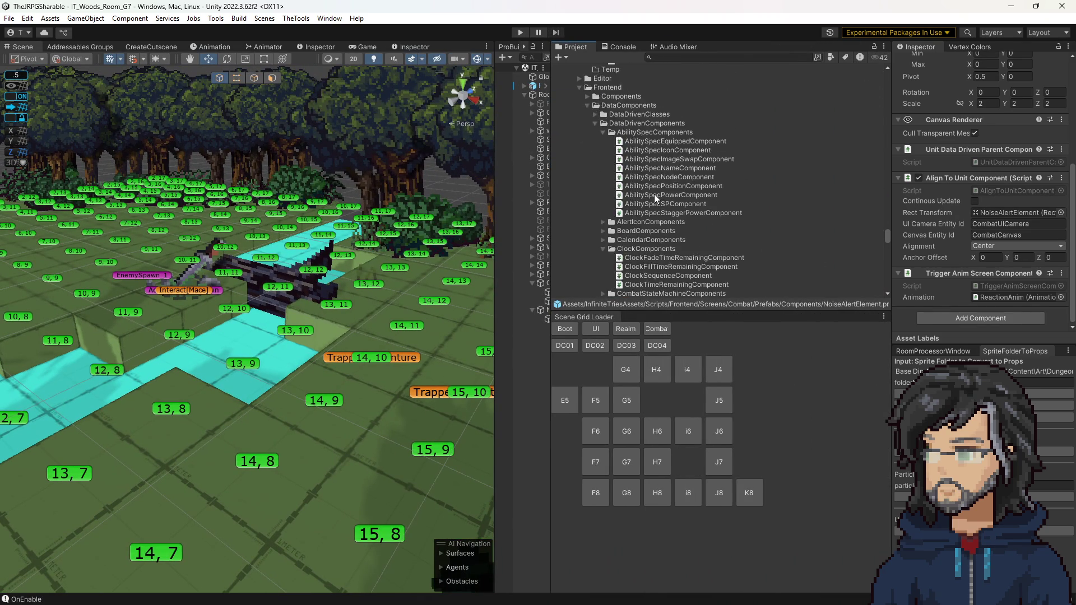
pyautogui.scroll(-15, 654, 194)
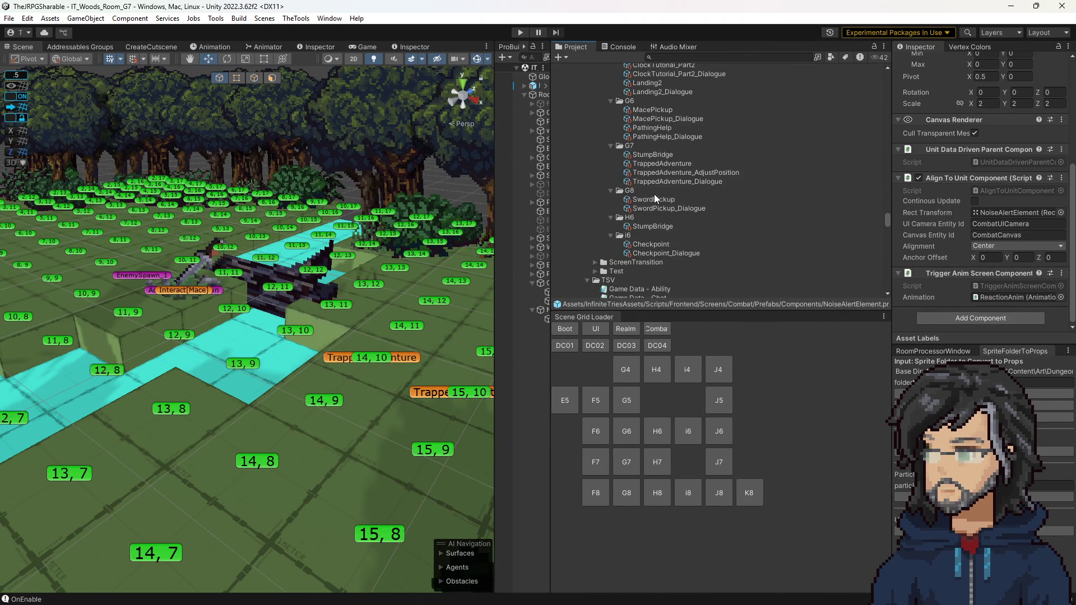
pyautogui.scroll(10, 654, 194)
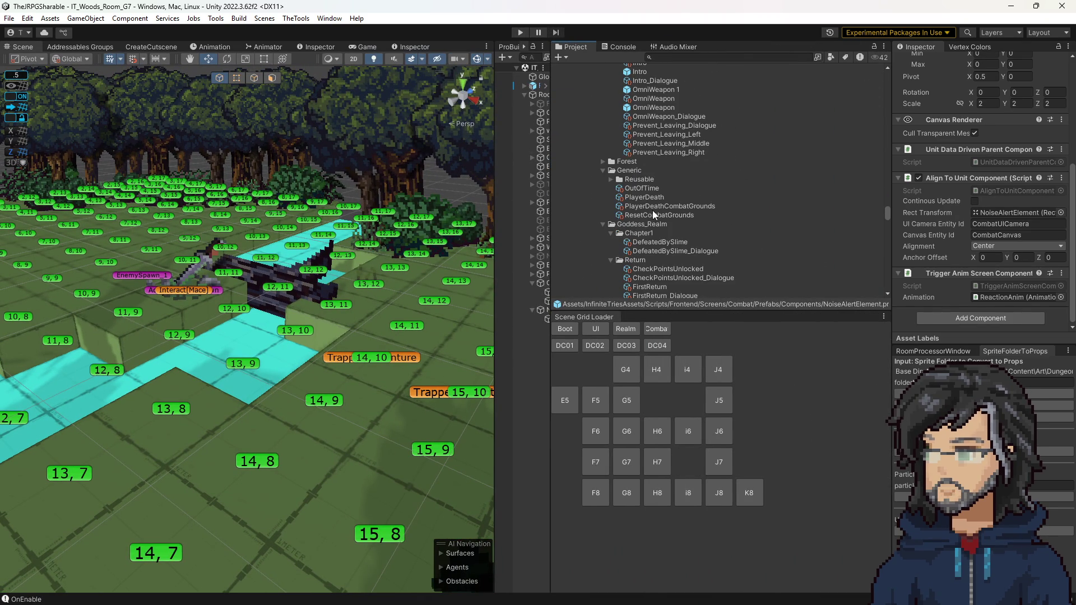
pyautogui.scroll(3, 652, 210)
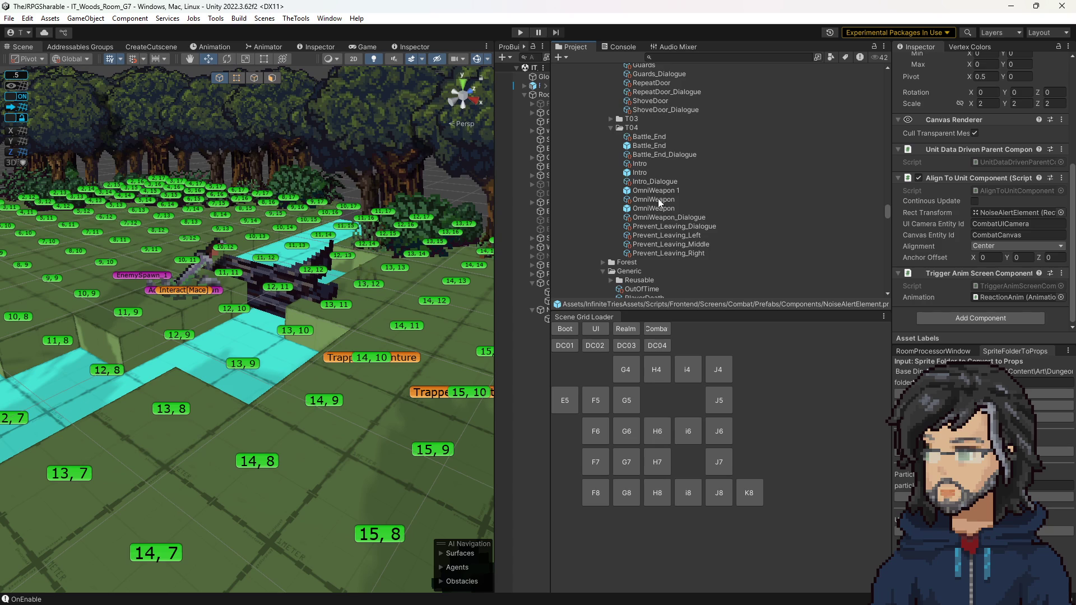
pyautogui.scroll(8, 658, 198)
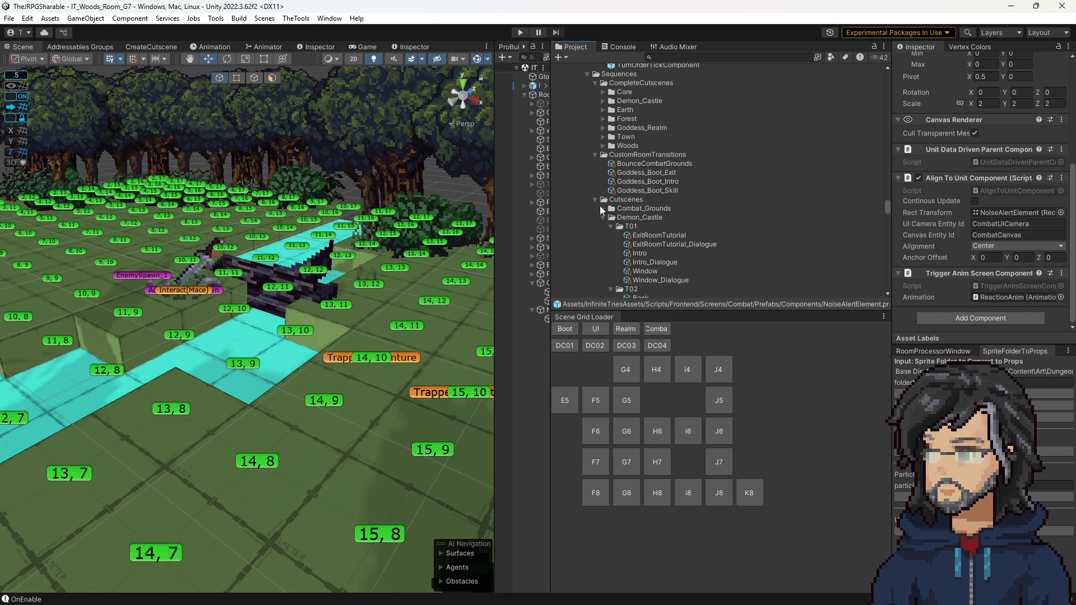
pyautogui.scroll(-10, 645, 230)
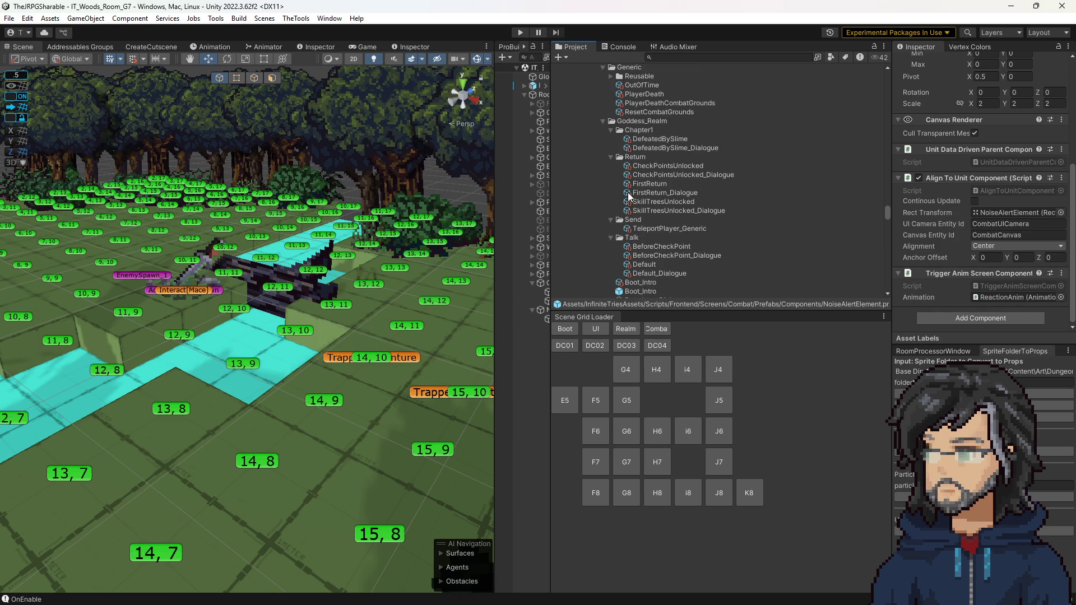
pyautogui.scroll(-10, 630, 193)
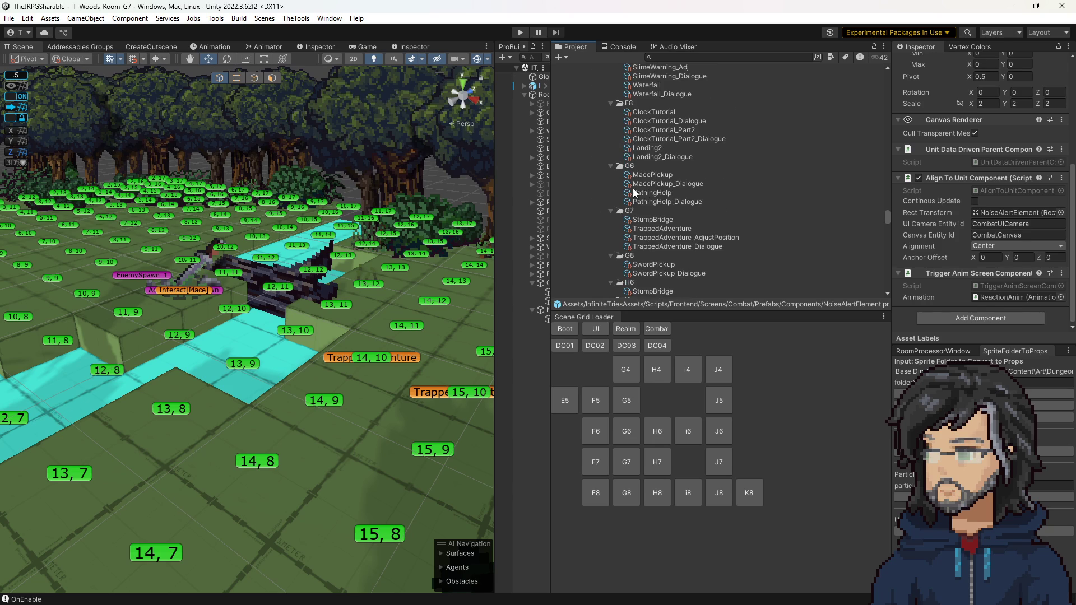
# Duplicate Adventure001's 'Help!' entry and move the copy below Hiro's line.
pyautogui.click(664, 228)
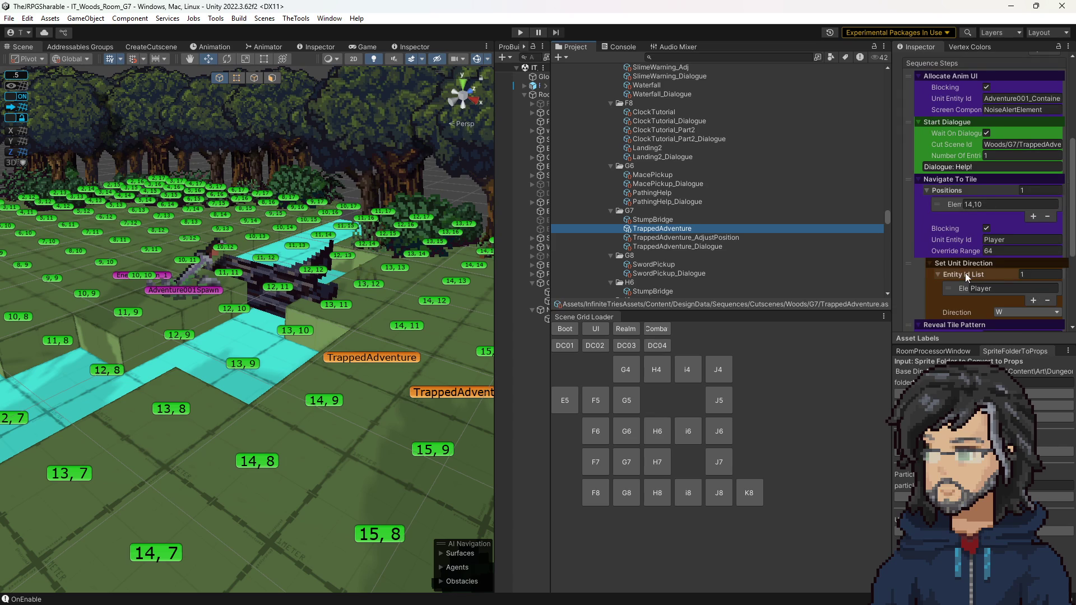
pyautogui.click(720, 247)
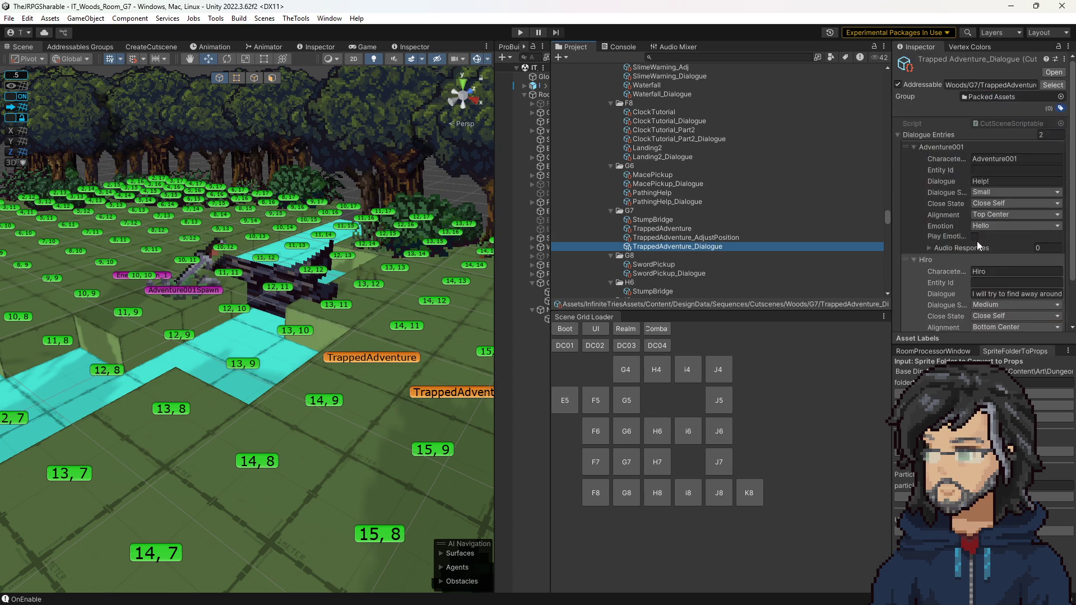
pyautogui.click(937, 95)
pyautogui.rightClick(937, 96)
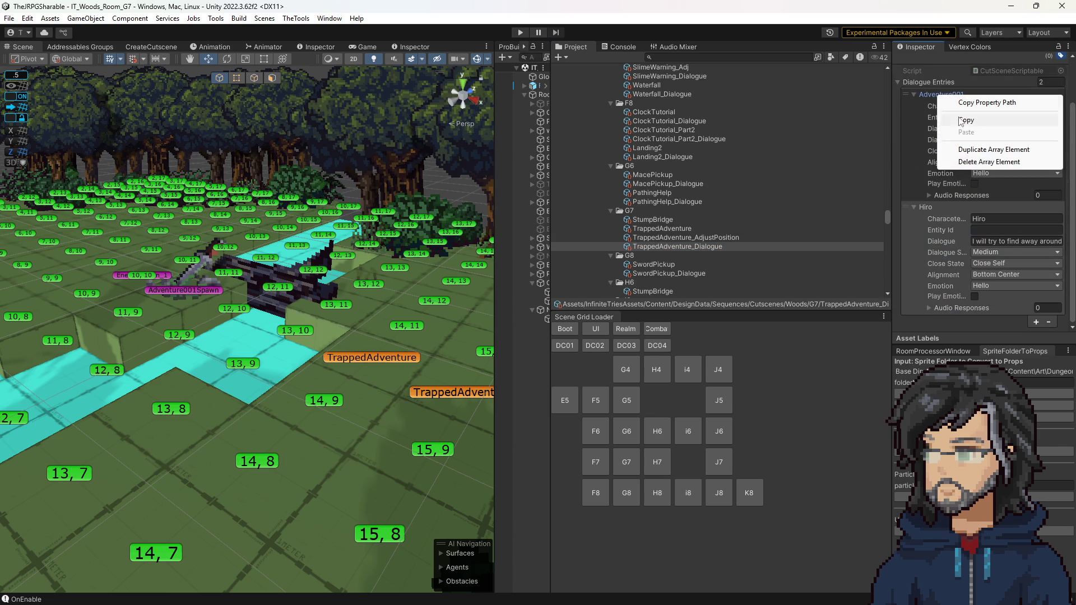
pyautogui.click(969, 151)
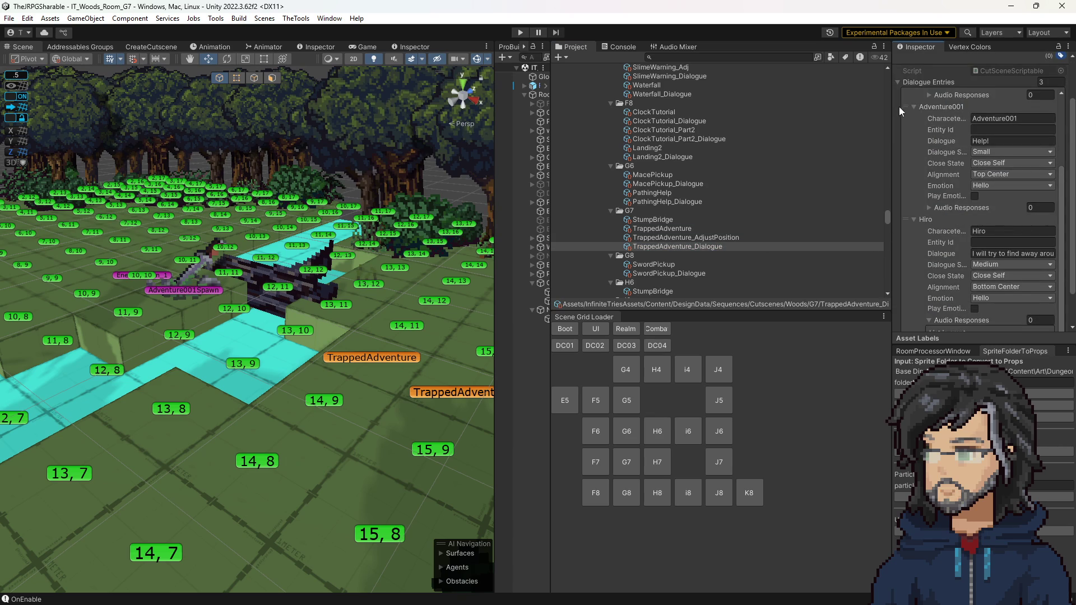
pyautogui.moveTo(903, 107); pyautogui.dragTo(920, 230)
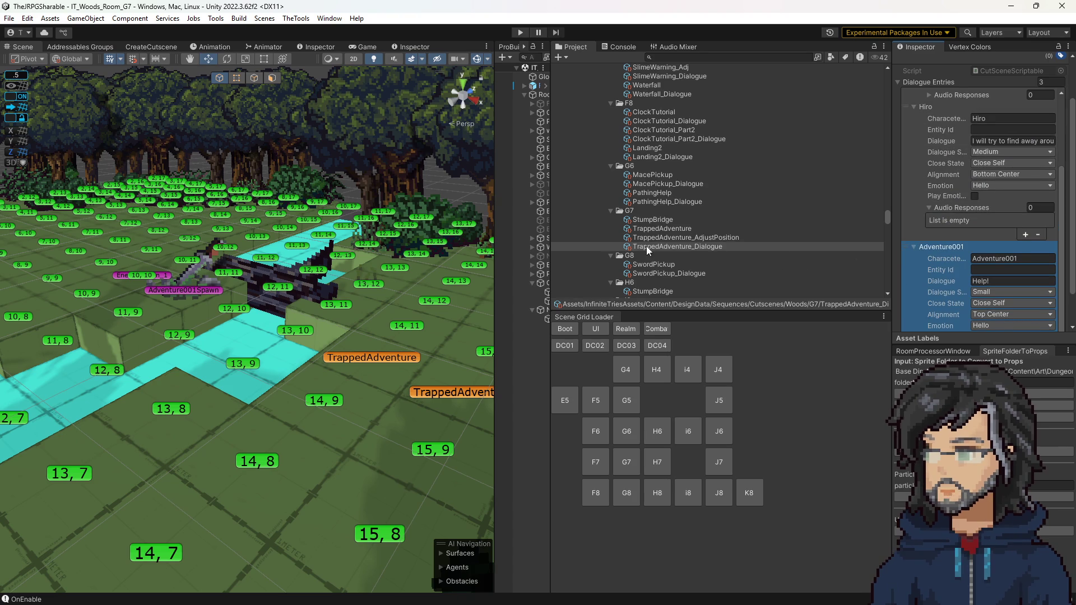
# Set the TrappedAdventure Advance Dialogue number of entries to 2.
pyautogui.click(661, 233)
pyautogui.scroll(-10, 1007, 270)
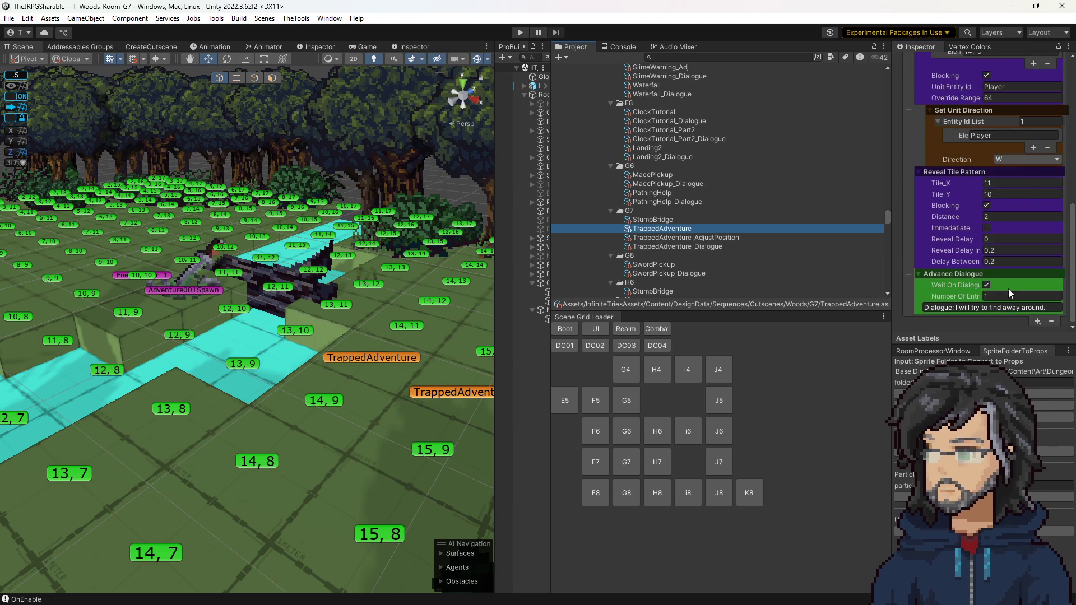
pyautogui.click(1038, 321)
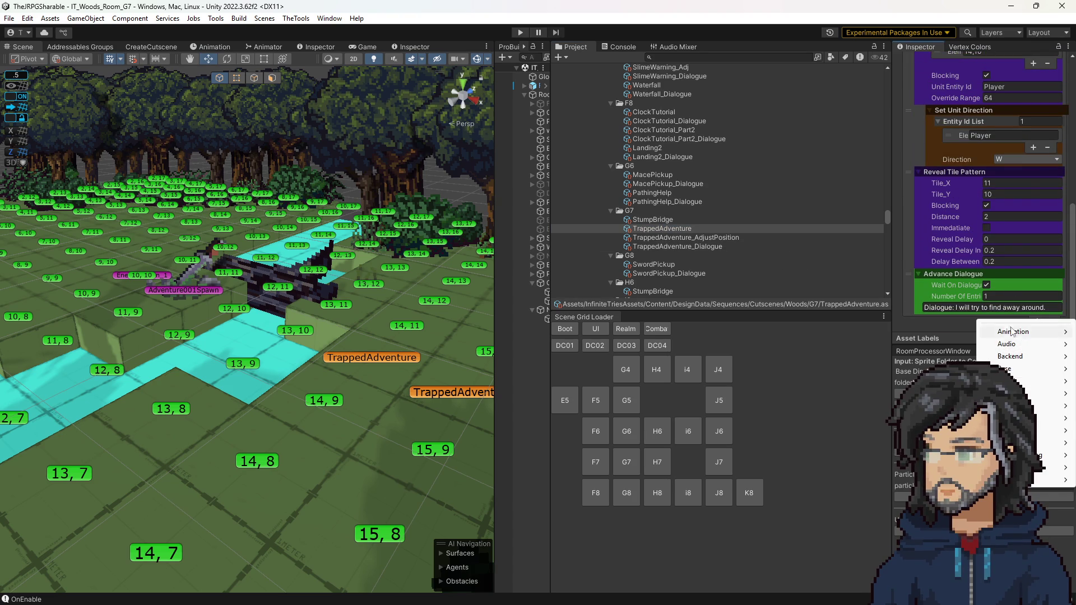
pyautogui.click(997, 296)
pyautogui.write('2')
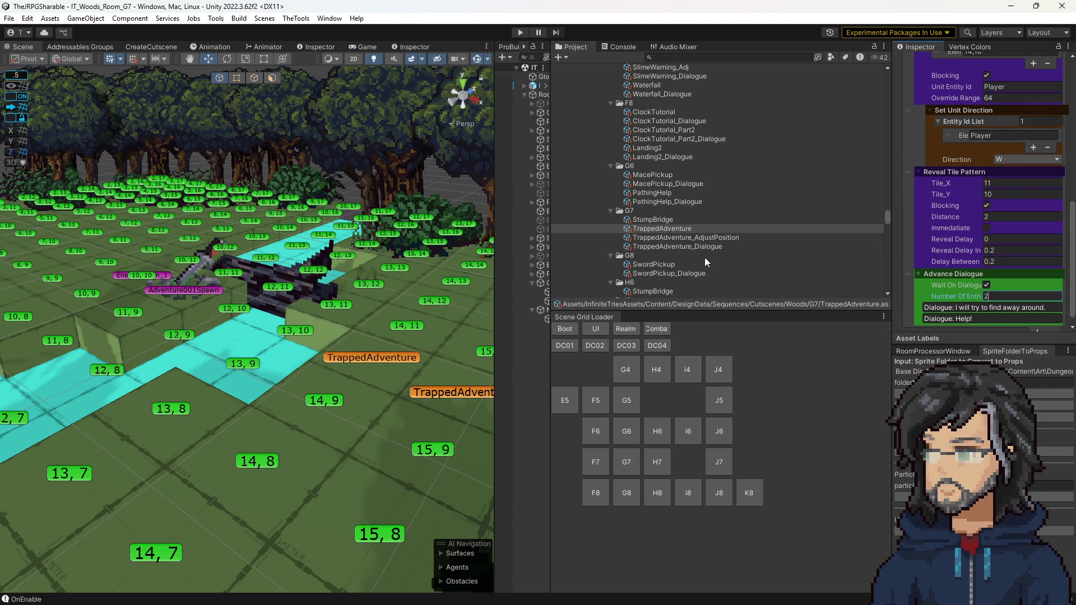
# Recheck the dialogue entries, expanding Hiro's audio responses, and start a test run.
pyautogui.click(676, 247)
pyautogui.scroll(-3, 1017, 217)
pyautogui.click(990, 259)
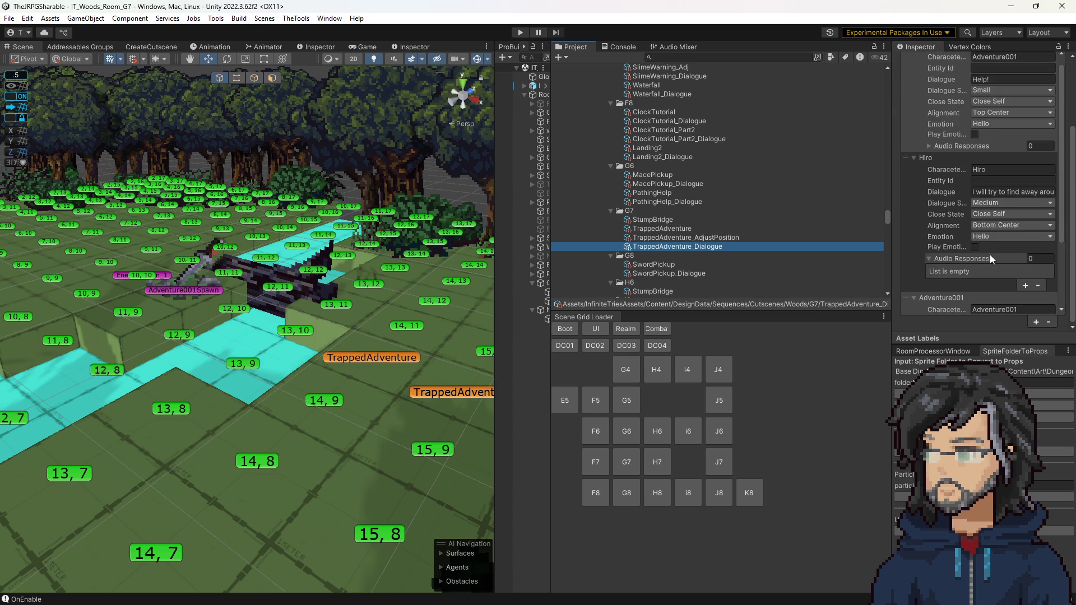
pyautogui.scroll(-3, 980, 220)
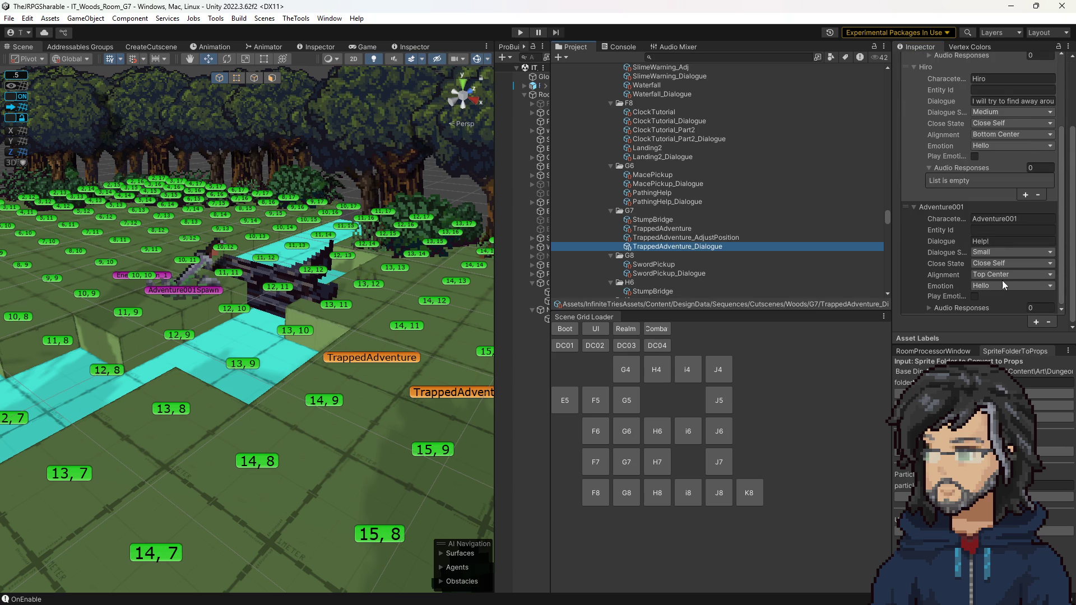
pyautogui.click(520, 32)
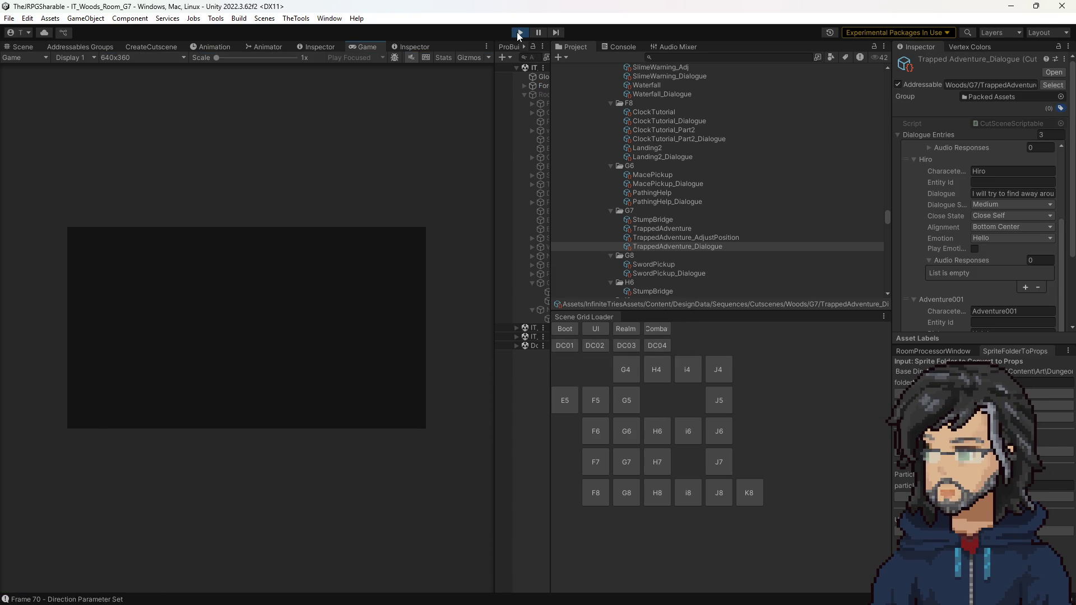
# Enlarge the Game view, walk the character up toward the adventurer, then Alt+Tab to Balsamiq.
pyautogui.moveTo(496, 239); pyautogui.dragTo(740, 258)
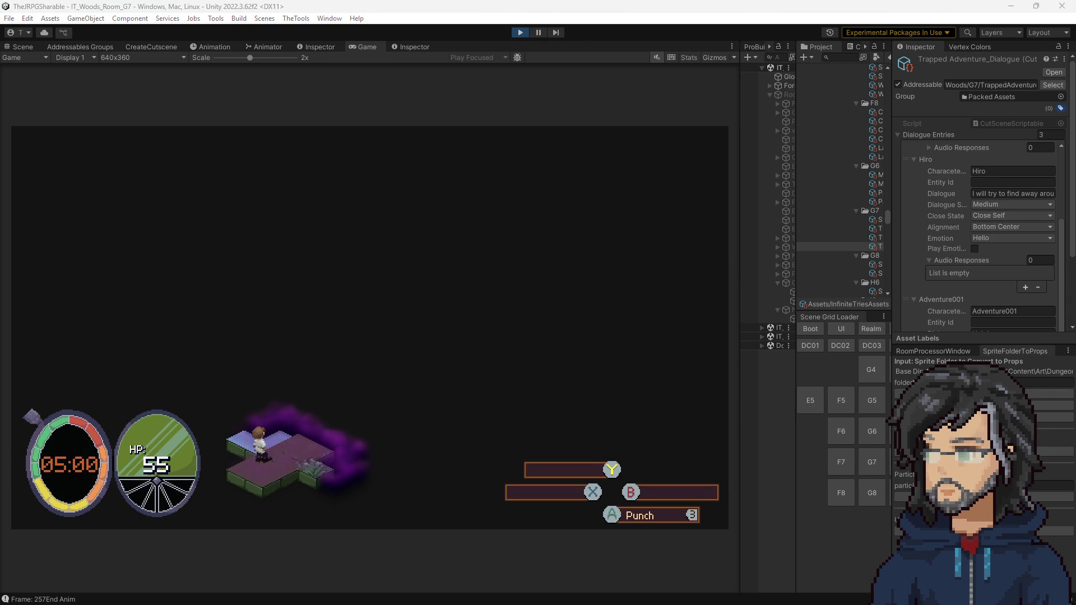
pyautogui.click(399, 394)
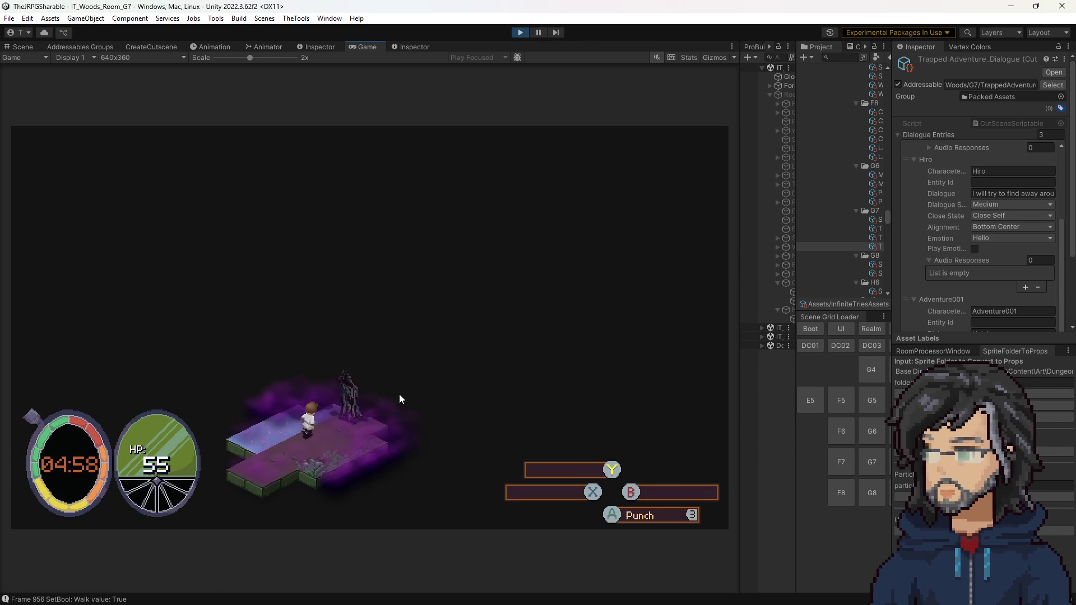
pyautogui.press('Up')
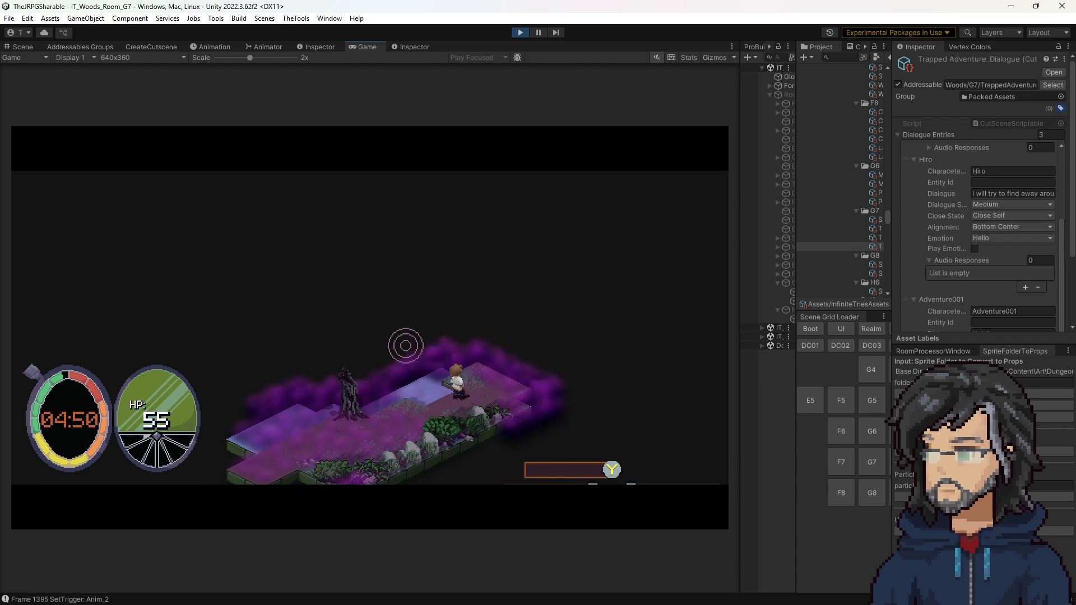
pyautogui.hotkey('alt', 'Tab')
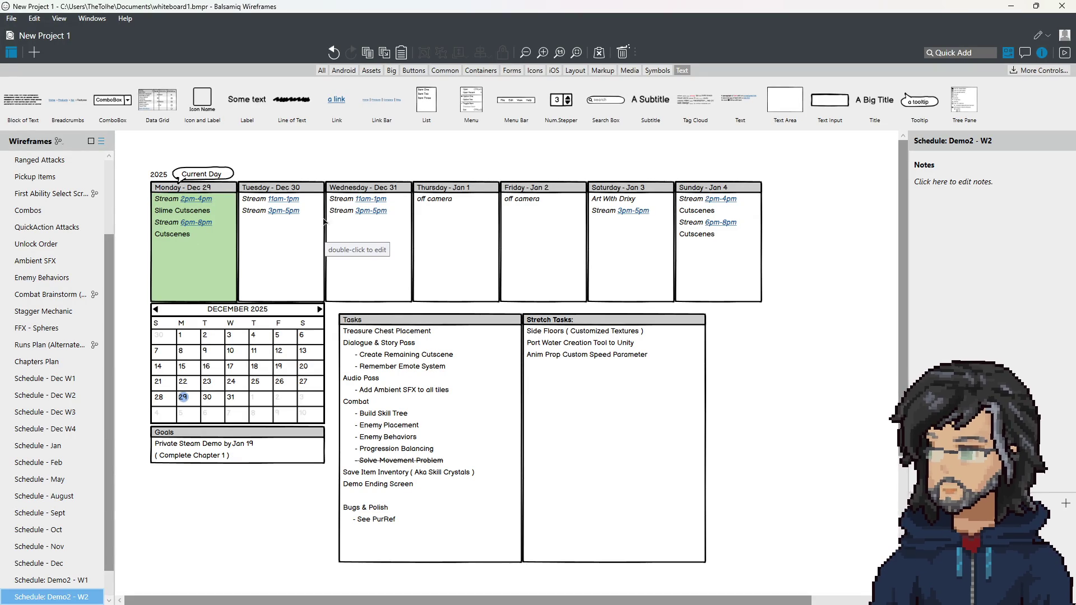
# Minimize the Balsamiq Schedule: Demo2 - W2 board to bring Unity's game back.
pyautogui.click(1010, 7)
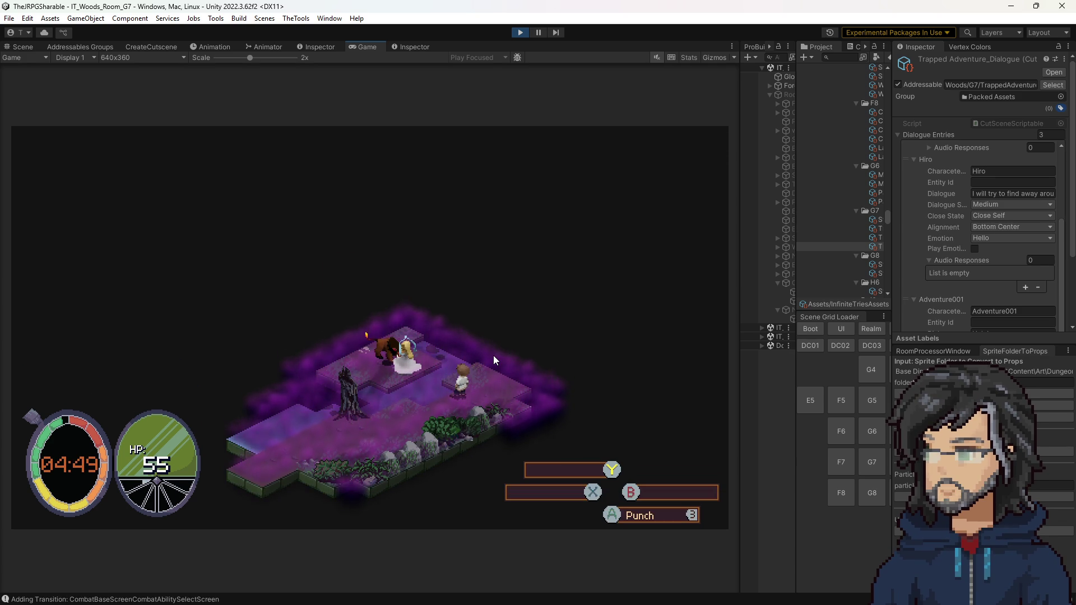
# Restart play mode, walk forward with W until Hiro's line appears, then stop the run.
pyautogui.click(520, 32)
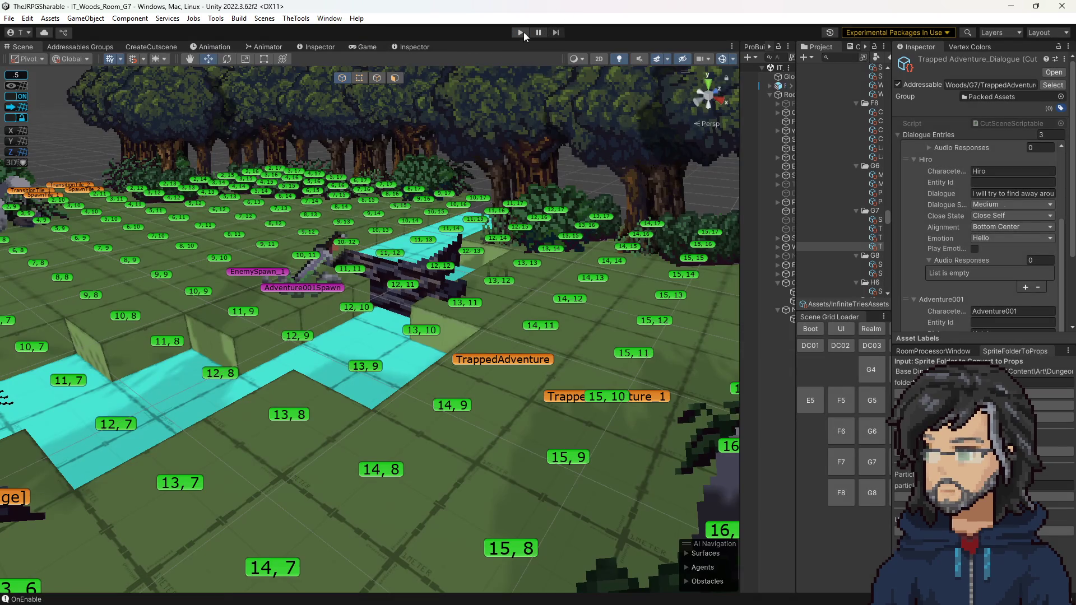
pyautogui.click(524, 32)
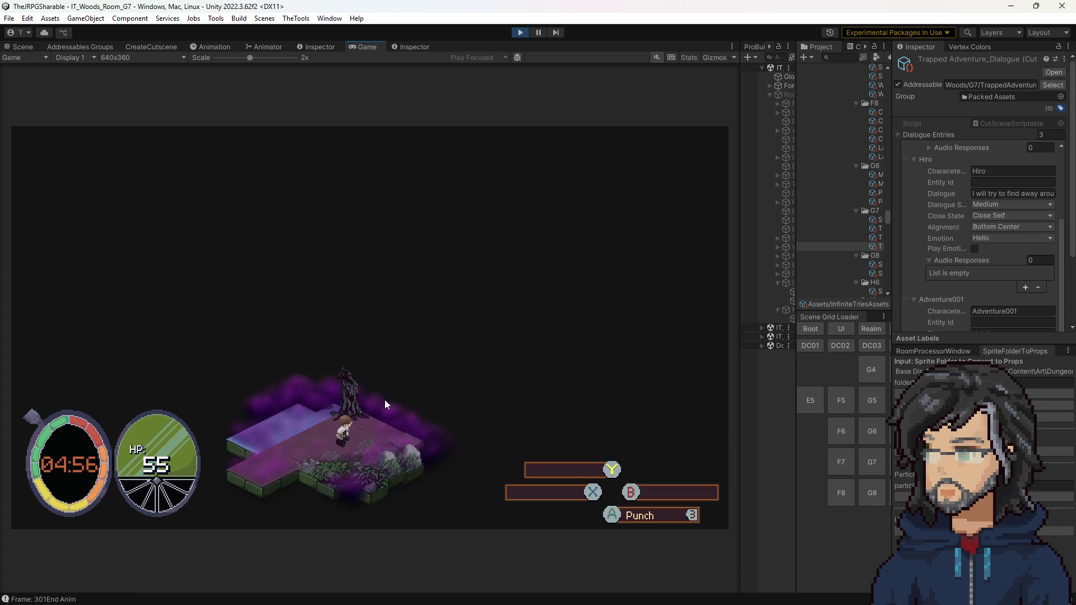
pyautogui.press('w')
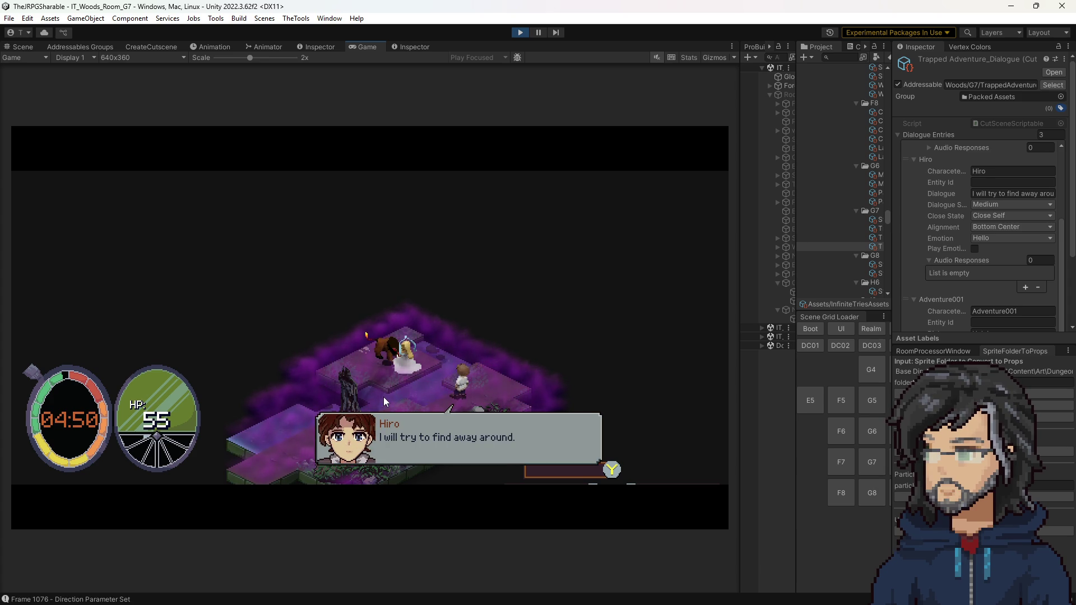
pyautogui.click(518, 33)
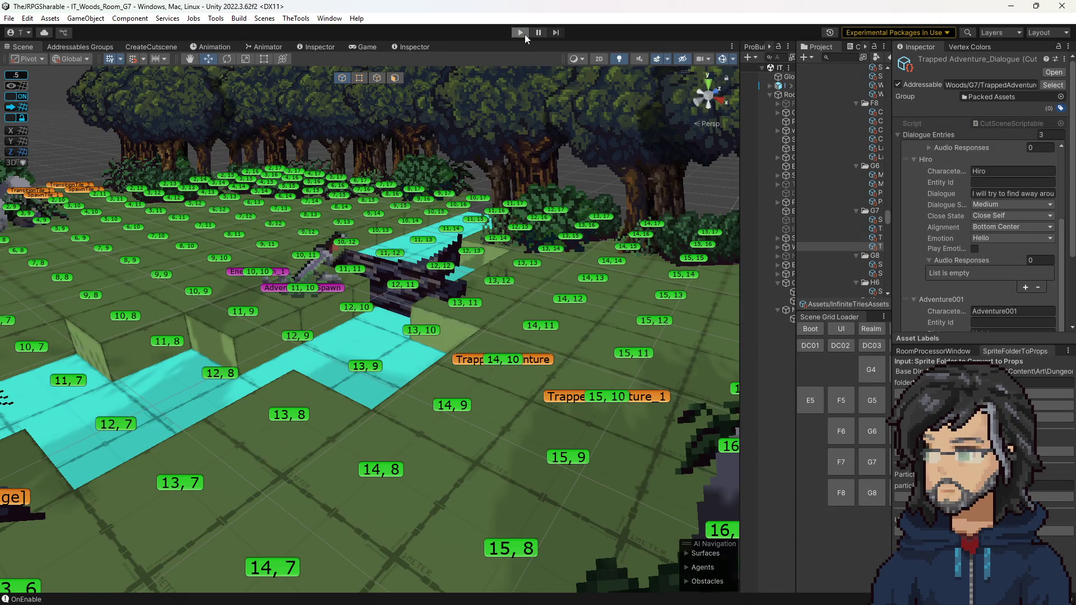
# Start another play-test of the G7 room.
pyautogui.click(520, 32)
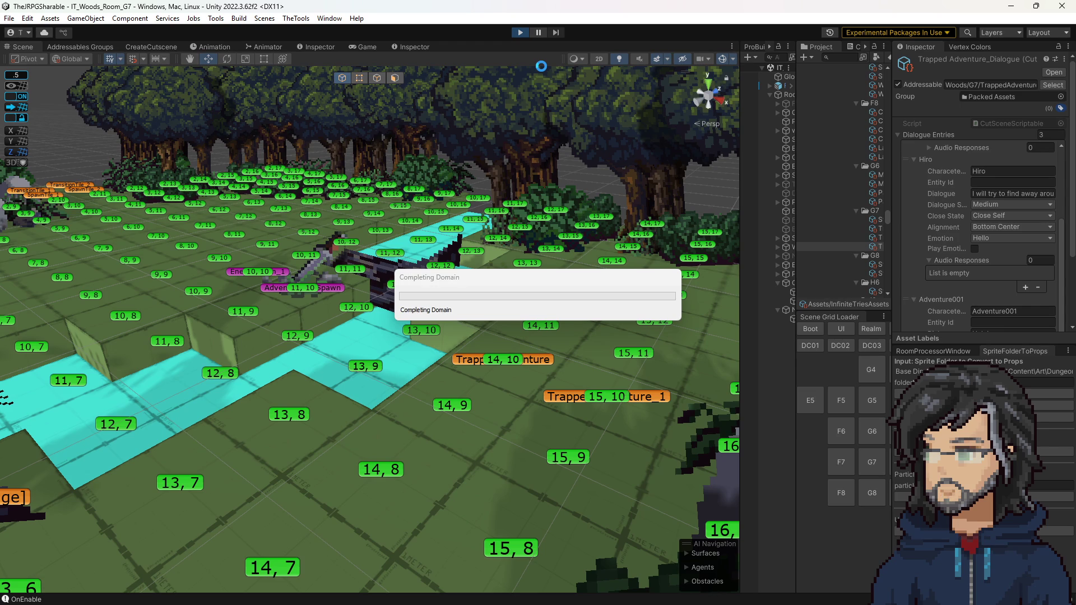